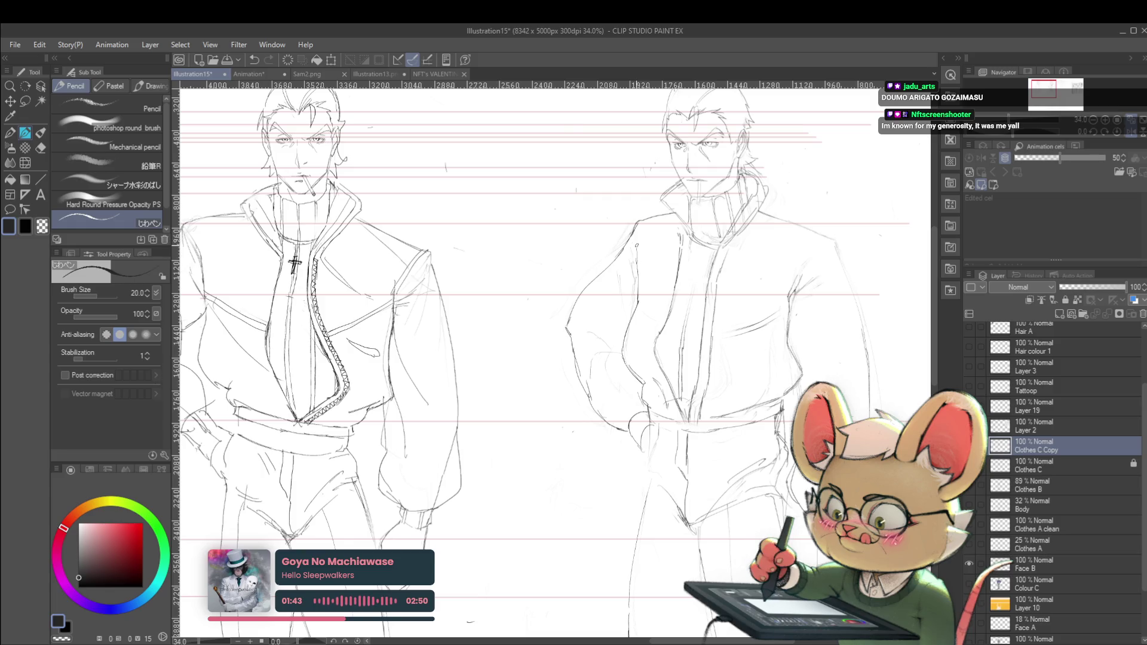
Step: Zoom in on the two figures and add a short pencil stroke at the shoulder
key(ctrl+minus)
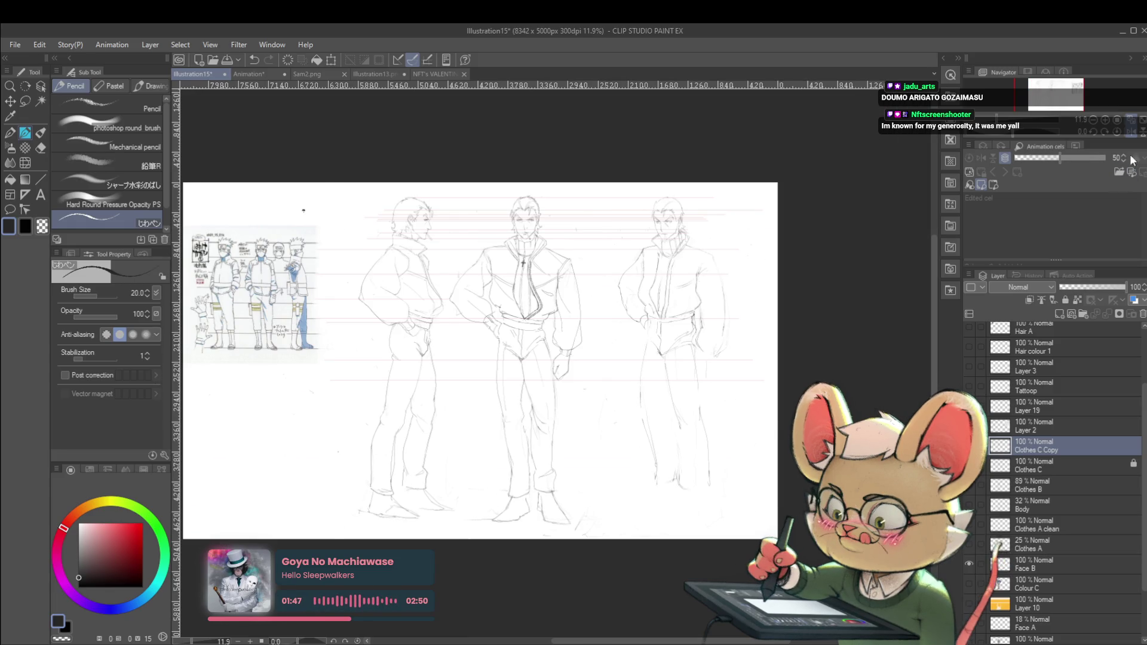
click(1131, 131)
key(ctrl+plus)
key(ctrl+plus)
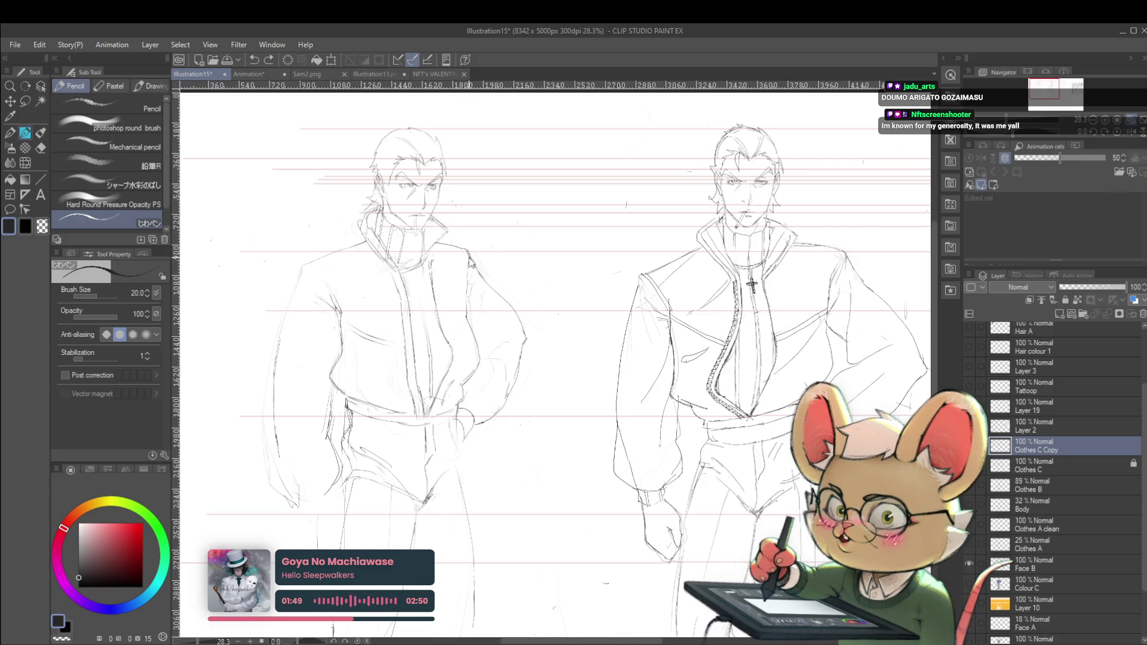
drag(464, 247, 468, 265)
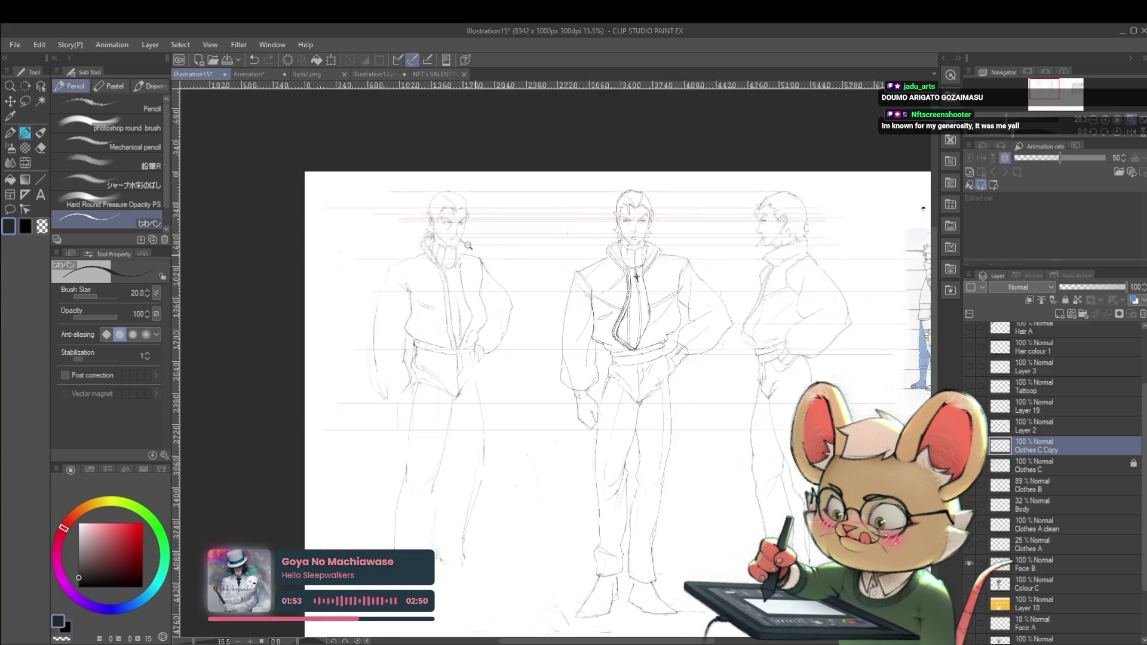
scroll(467, 320, down, 3)
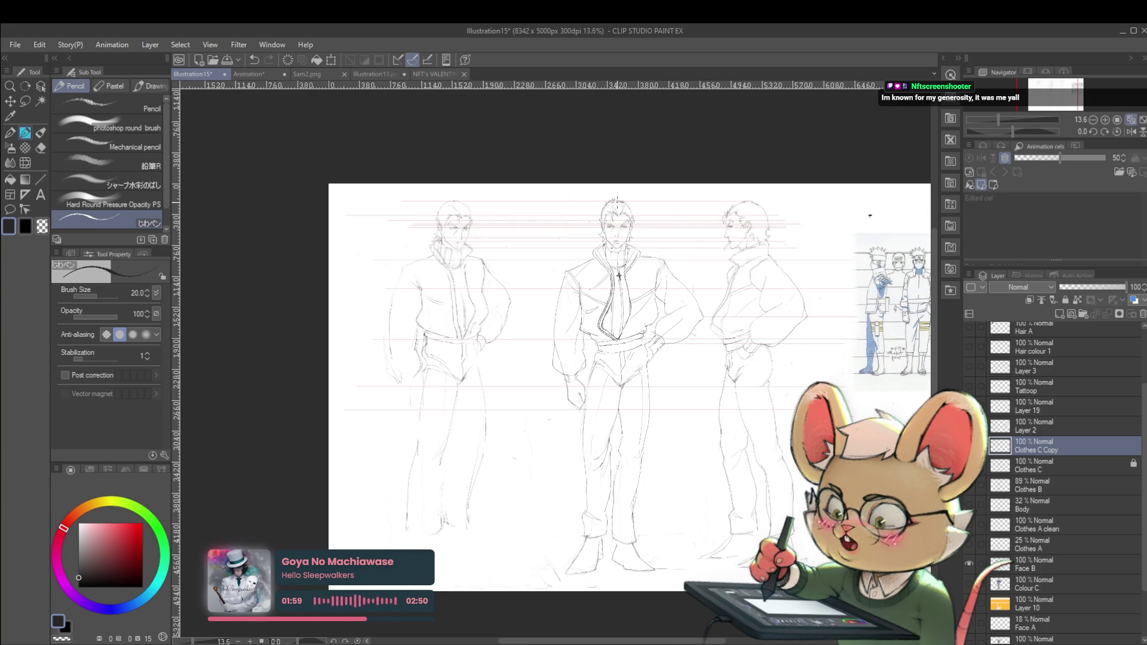
Step: Mirror the canvas and pan around the figures to check proportions
click(1130, 131)
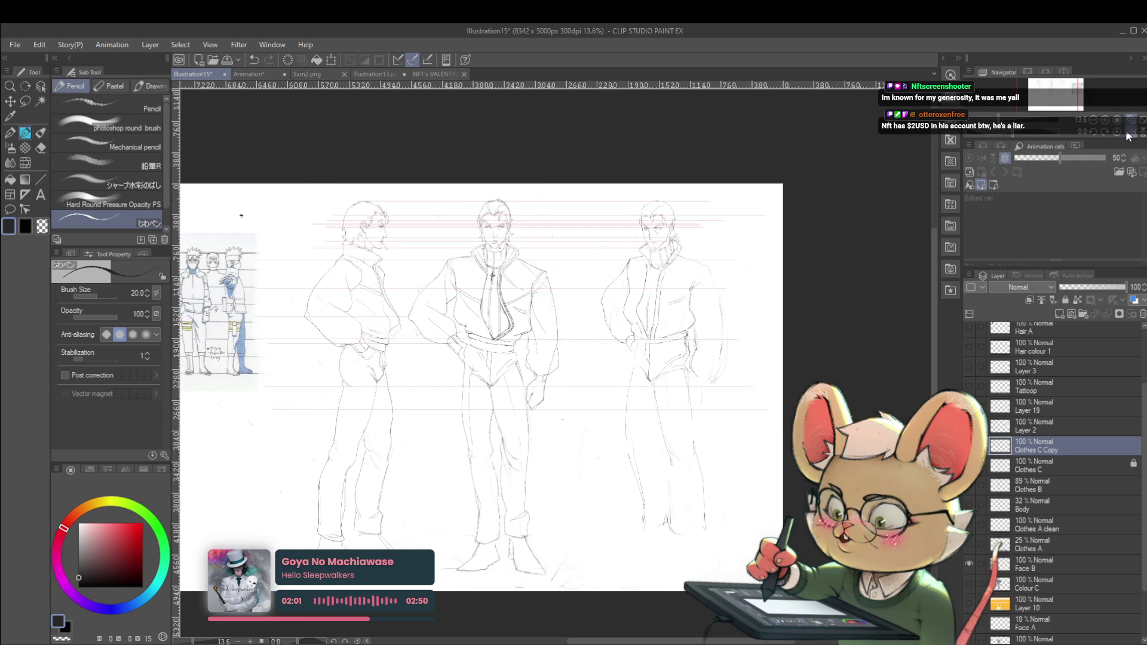
scroll(644, 274, up, 4)
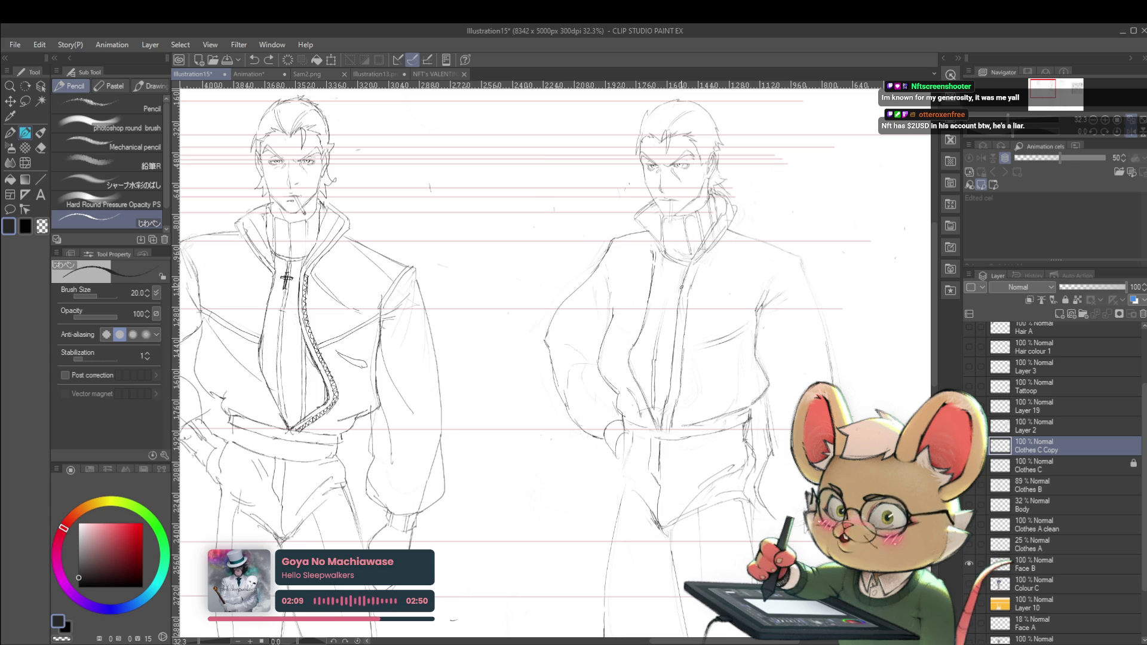
mouse_move(628, 289)
mouse_down()
mouse_move(644, 333)
mouse_move(629, 327)
mouse_move(633, 306)
mouse_up()
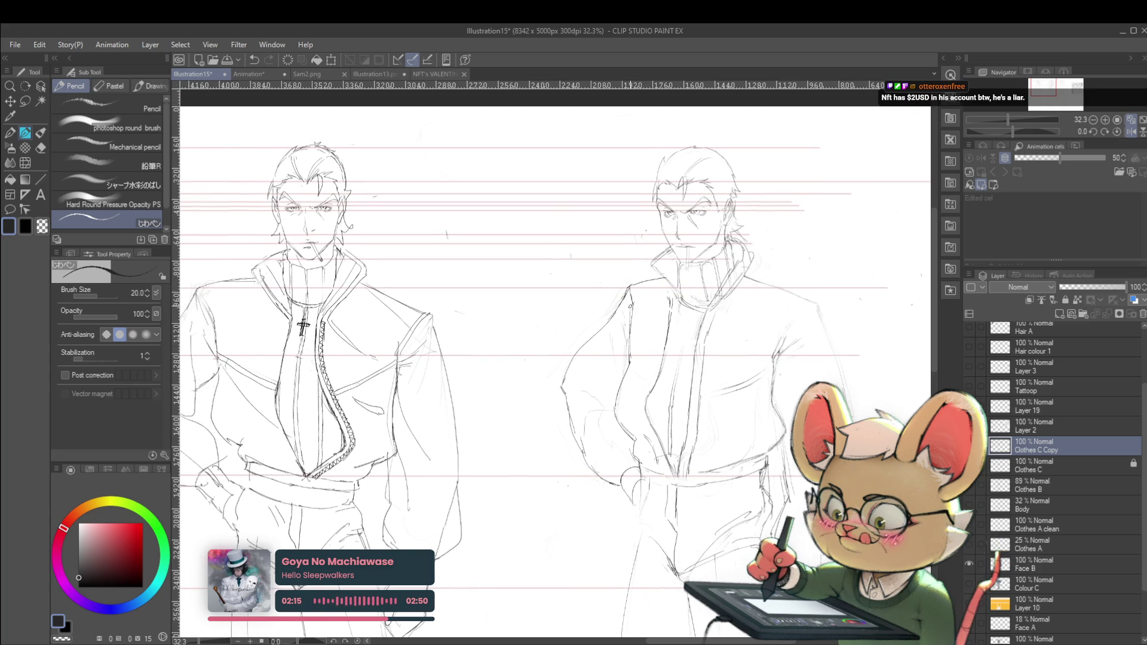
scroll(659, 285, down, 3)
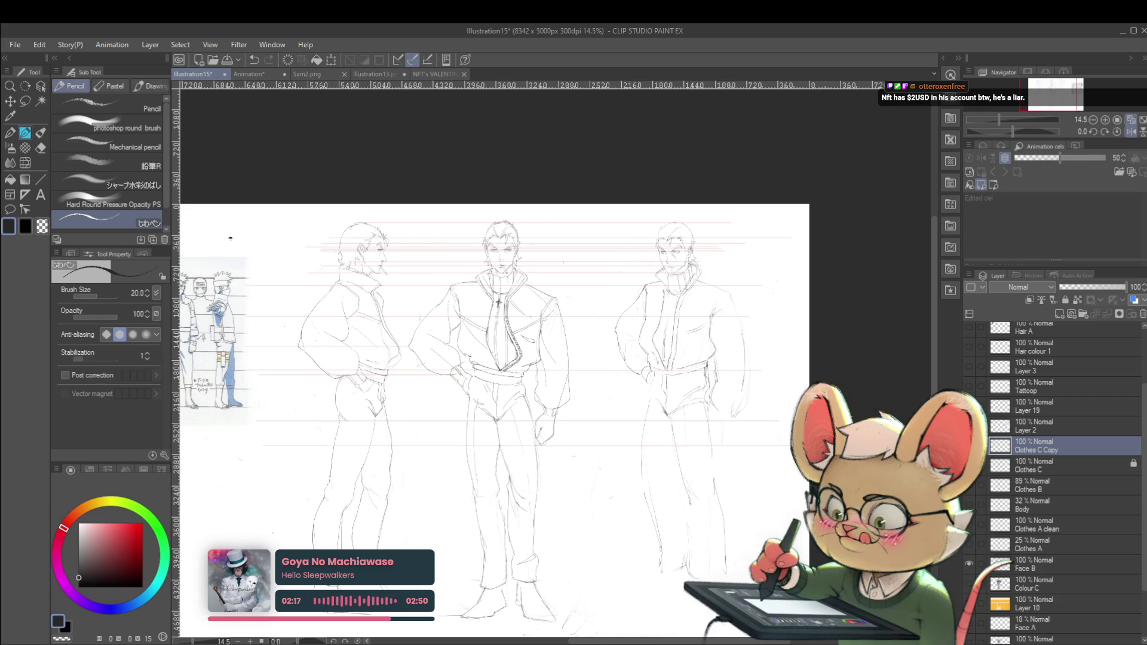
scroll(645, 294, up, 4)
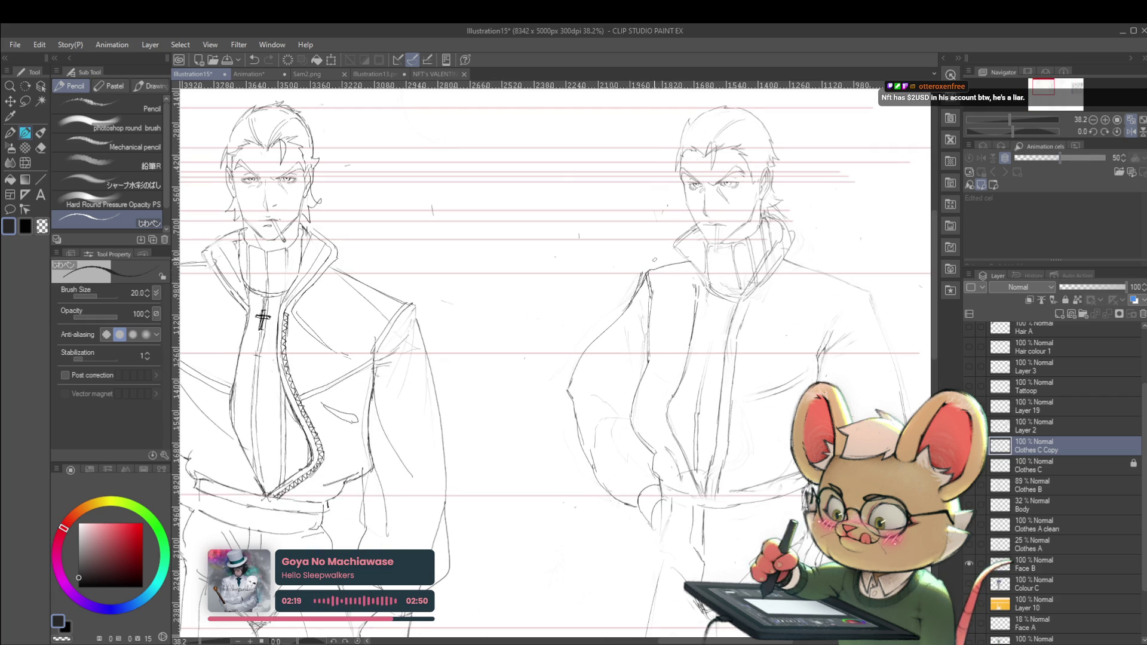
scroll(684, 282, down, 5)
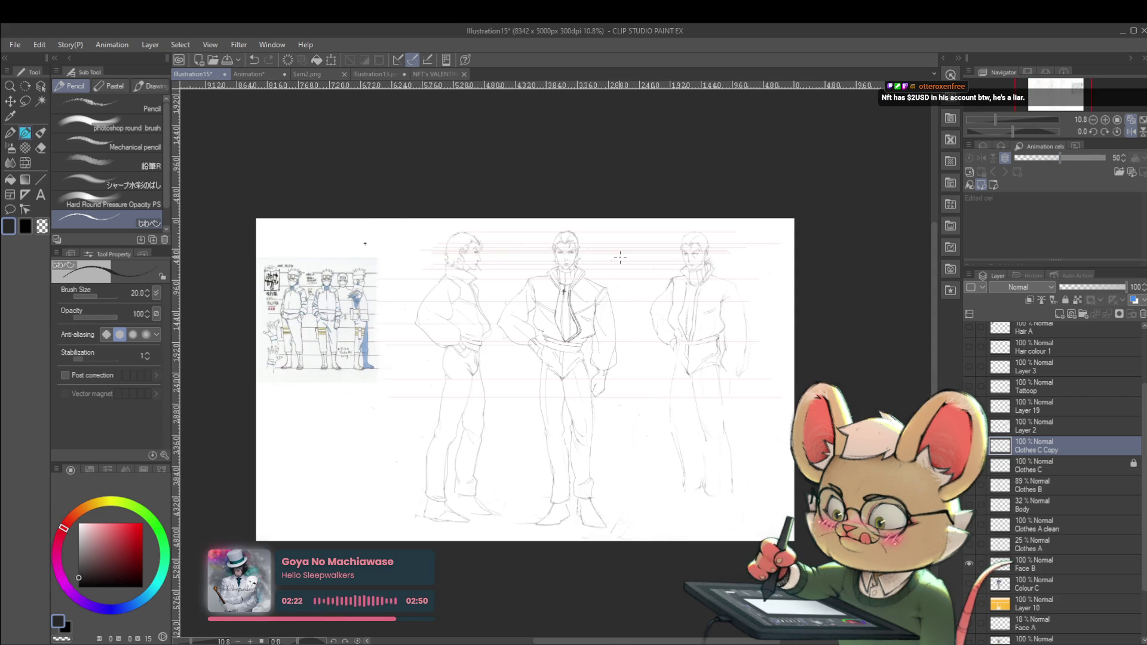
click(1135, 133)
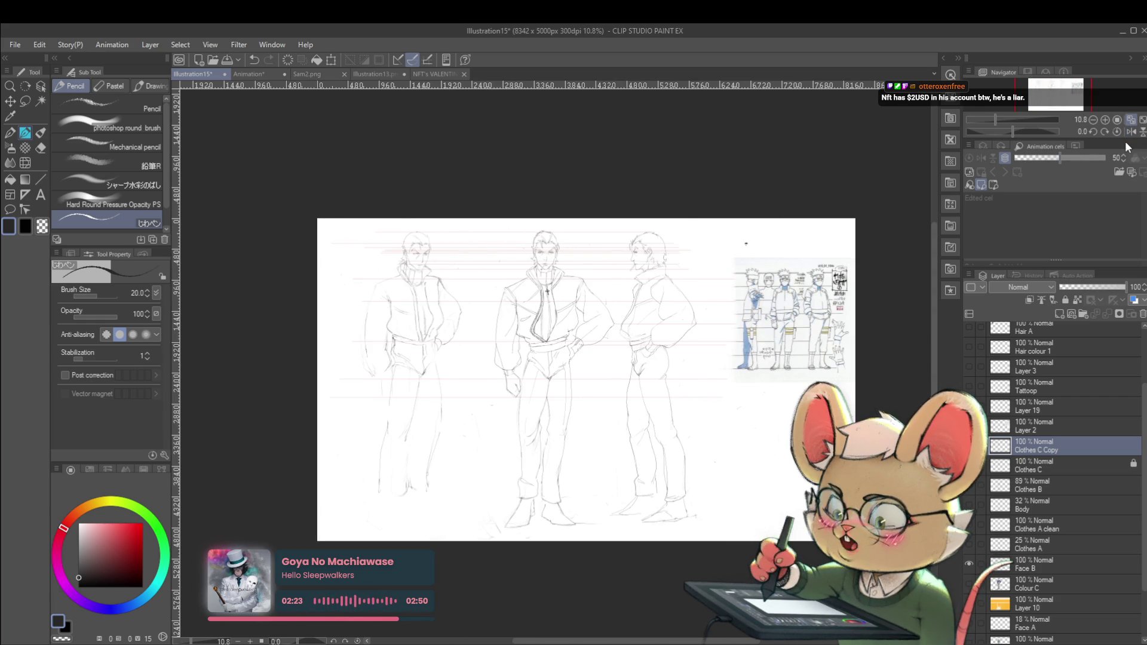
drag(689, 331, 699, 391)
Step: Extend the pencil line along the jacket's high collar and recheck it mirrored
scroll(544, 340, up, 4)
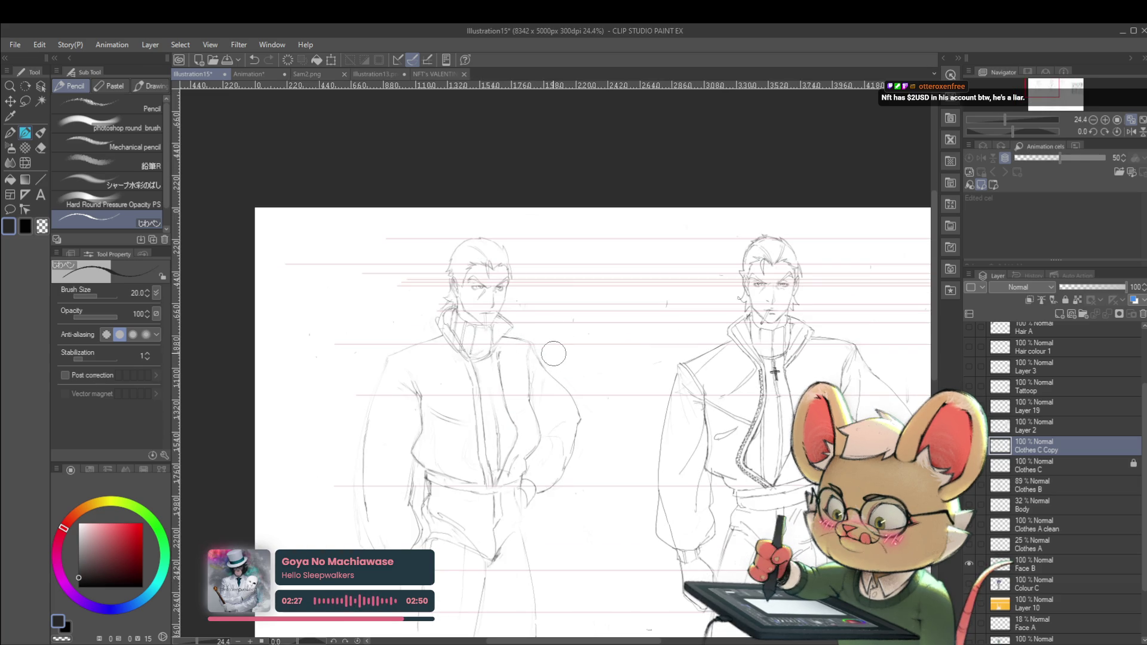
drag(549, 377, 534, 367)
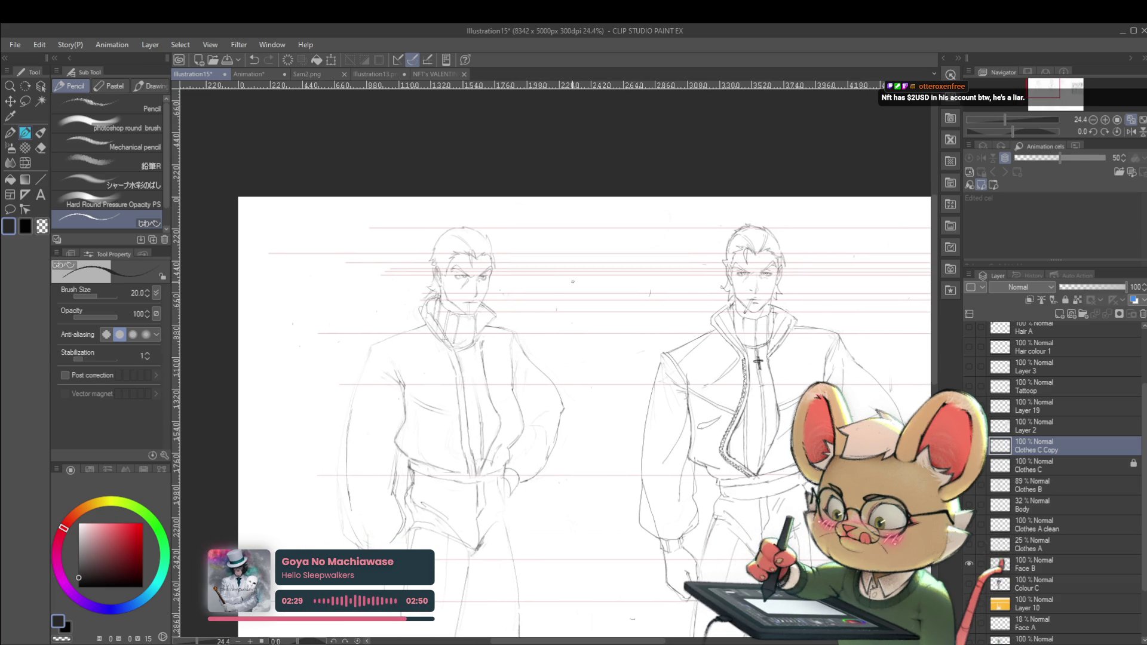
scroll(530, 294, up, 1)
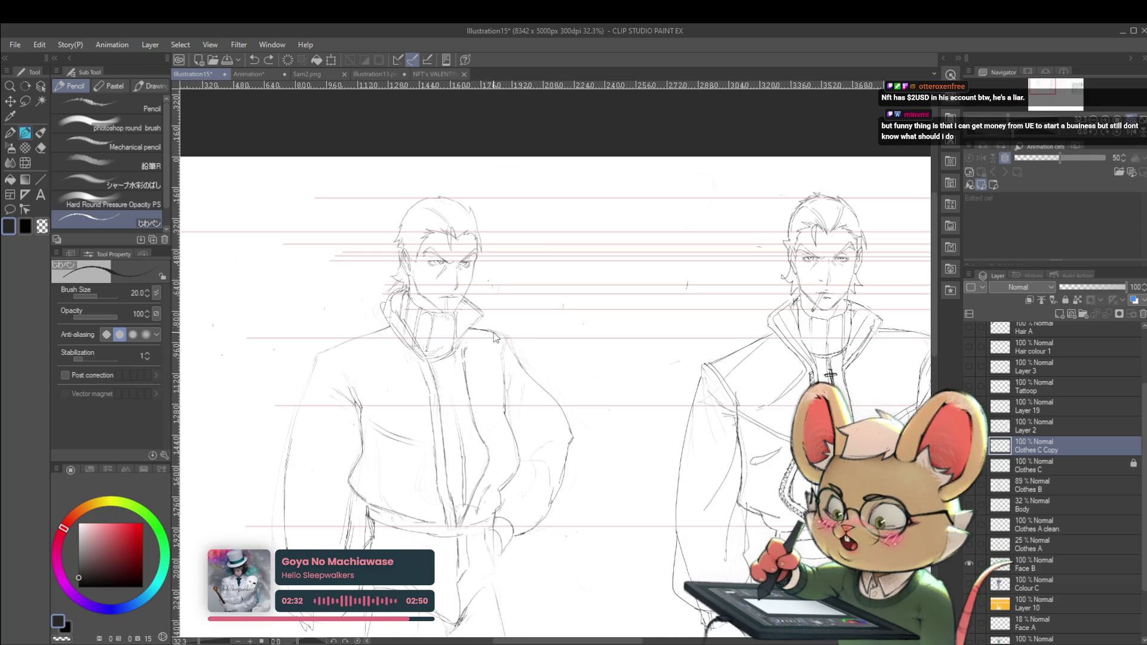
drag(487, 329, 514, 349)
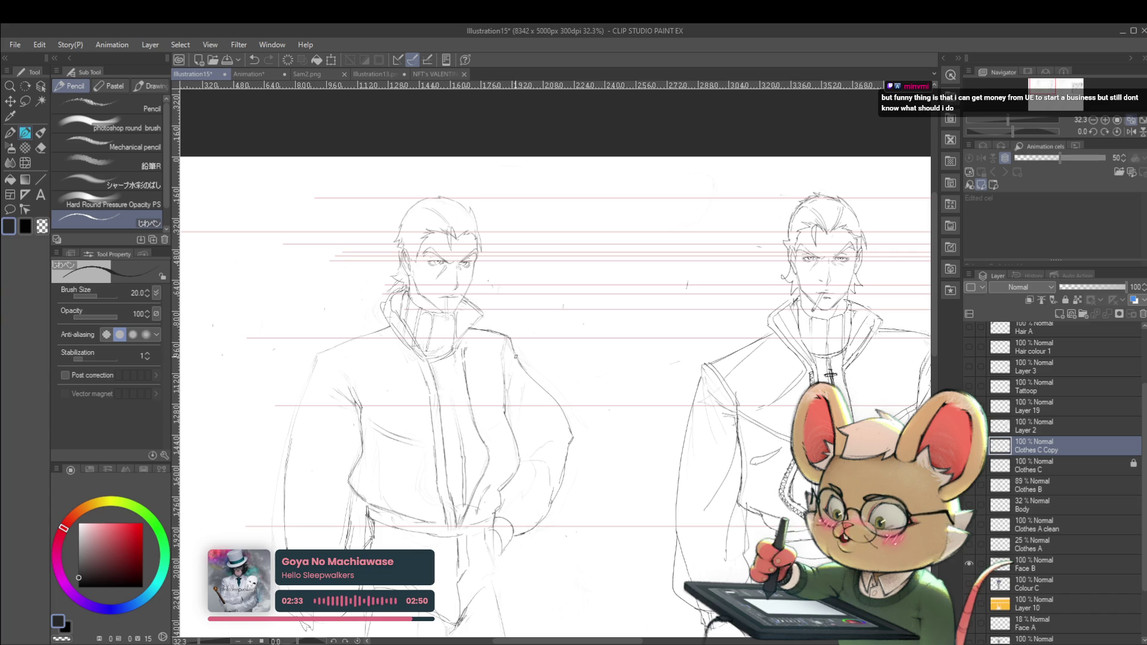
scroll(514, 353, down, 3)
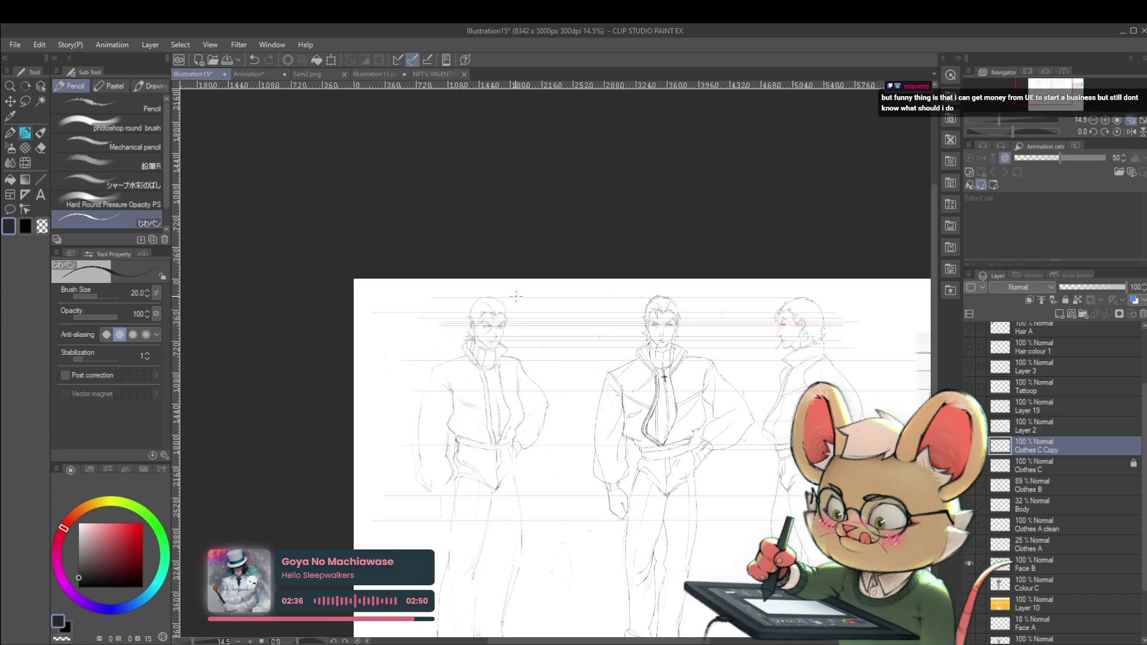
scroll(517, 344, up, 3)
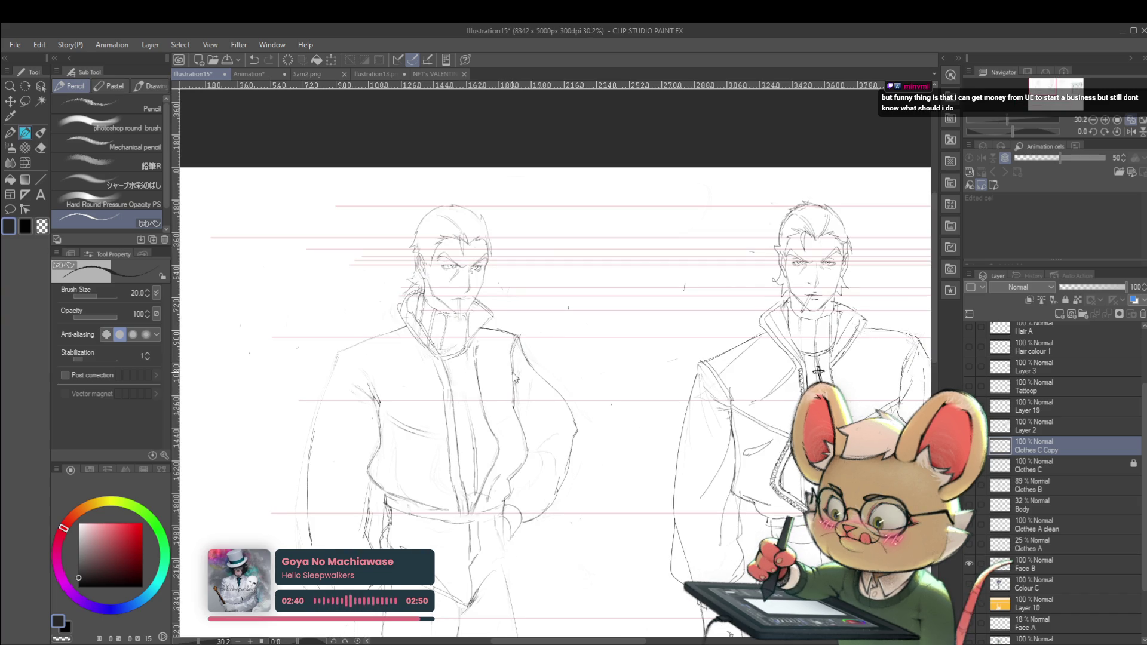
scroll(514, 377, down, 4)
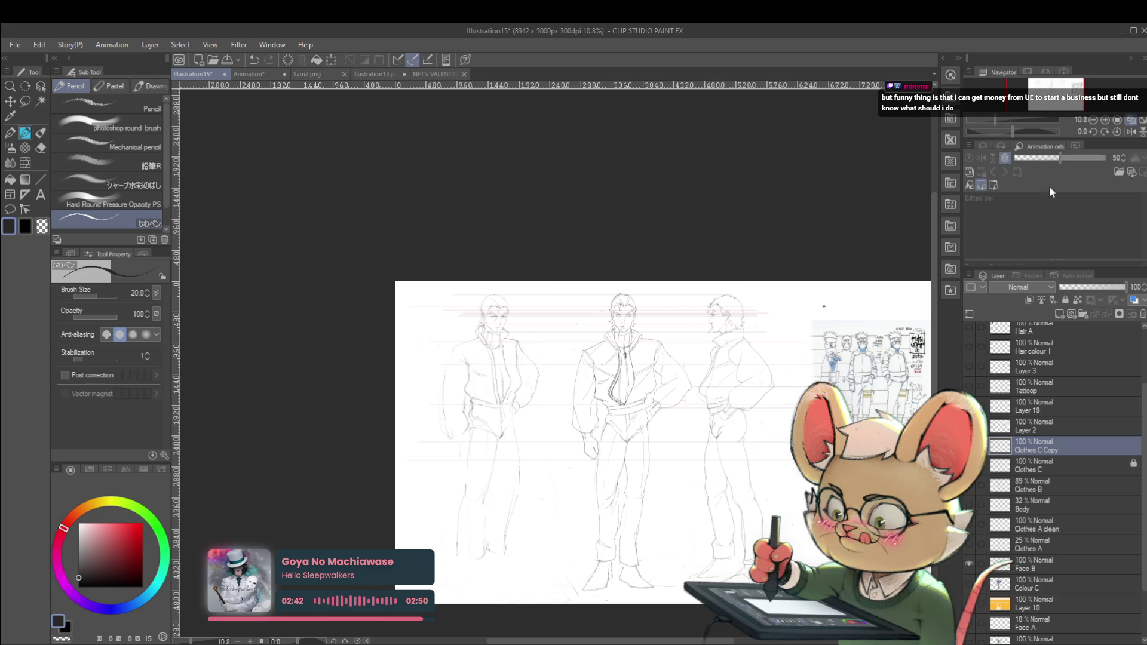
click(1131, 132)
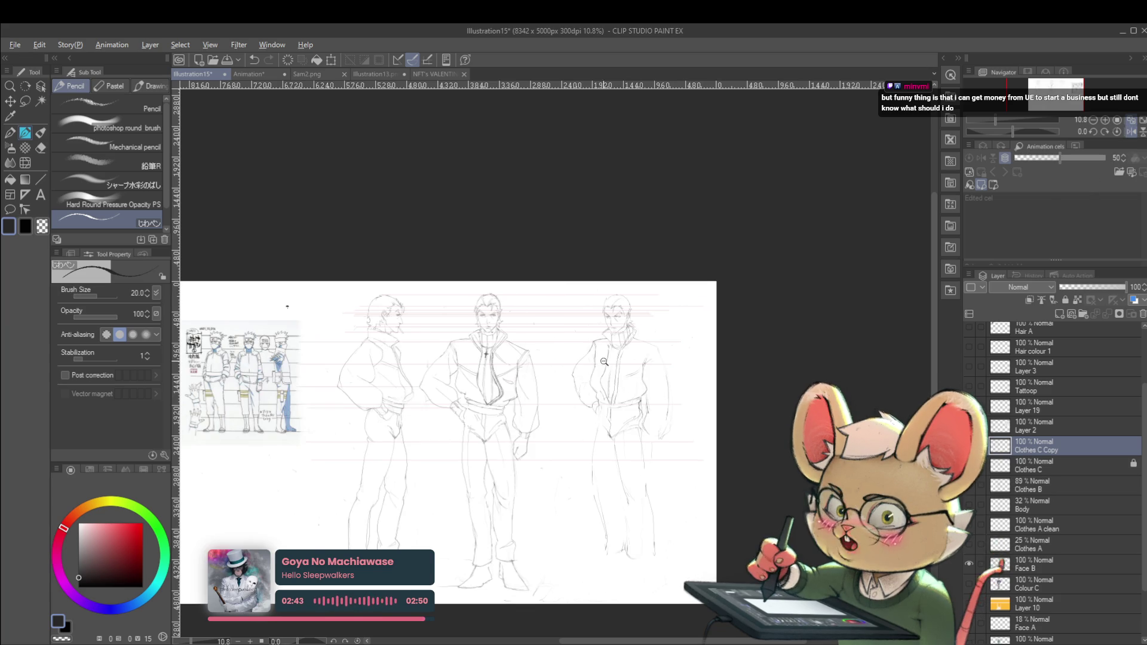
scroll(604, 362, up, 4)
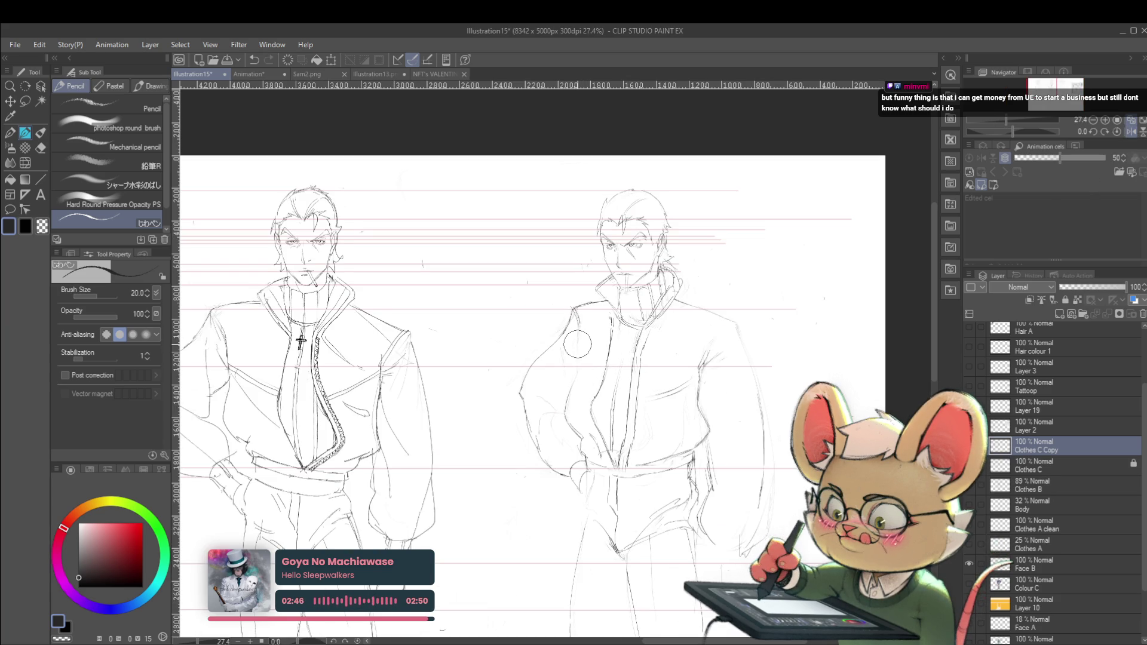
Step: Frame both figures' heads and flip the canvas back to normal orientation
drag(577, 344, 575, 300)
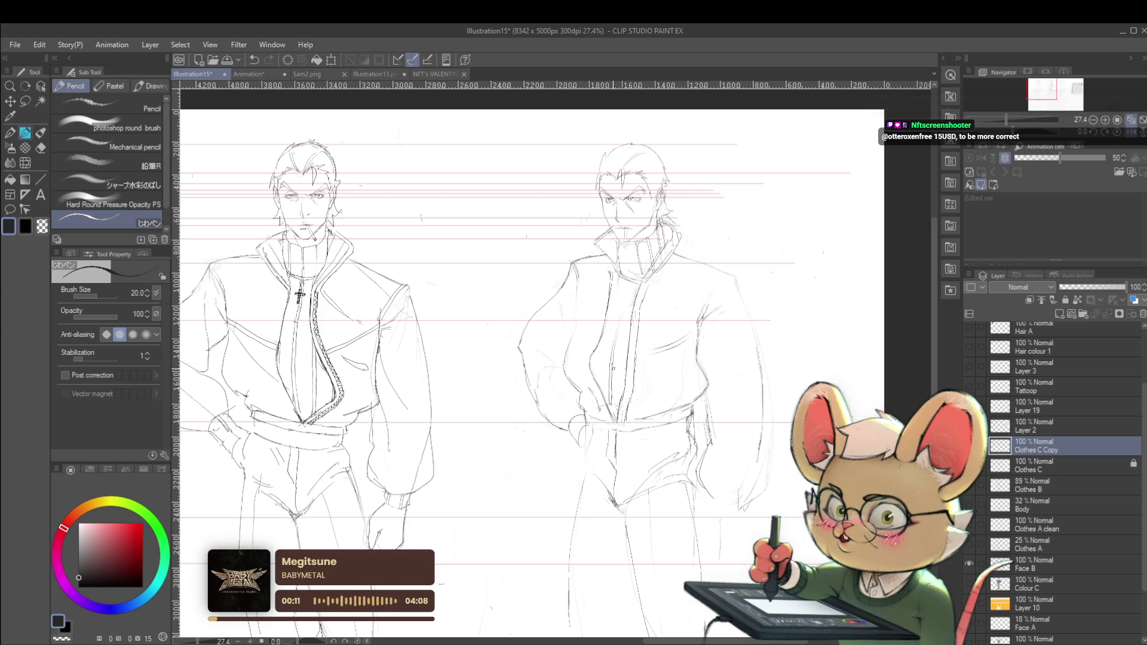
scroll(571, 355, up, 1)
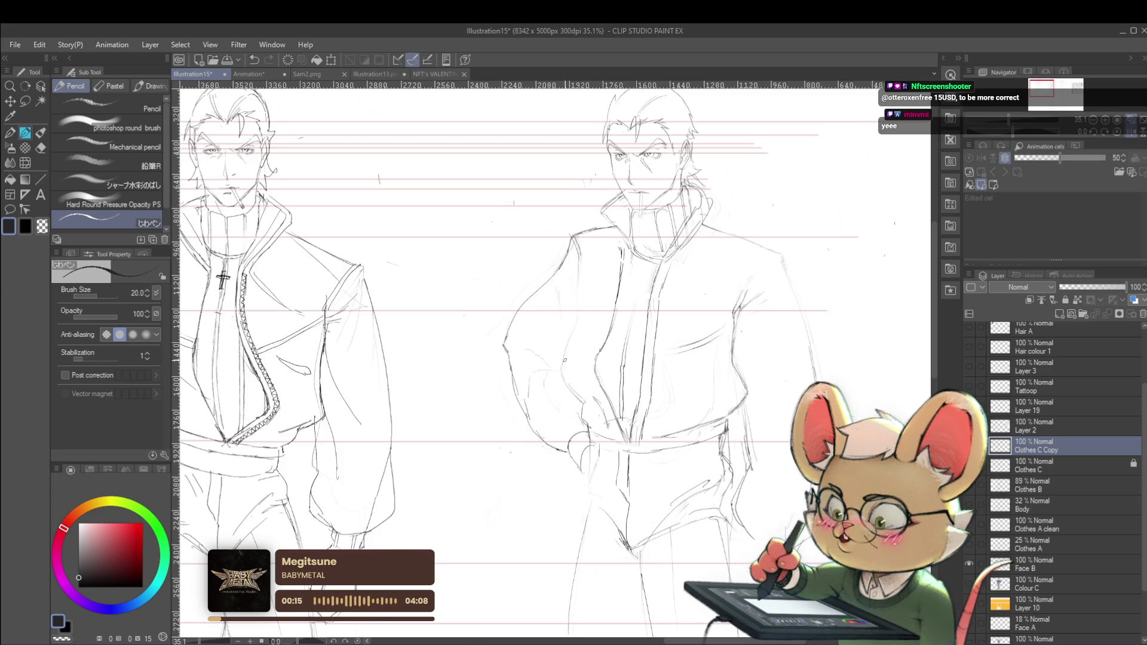
drag(585, 416, 622, 420)
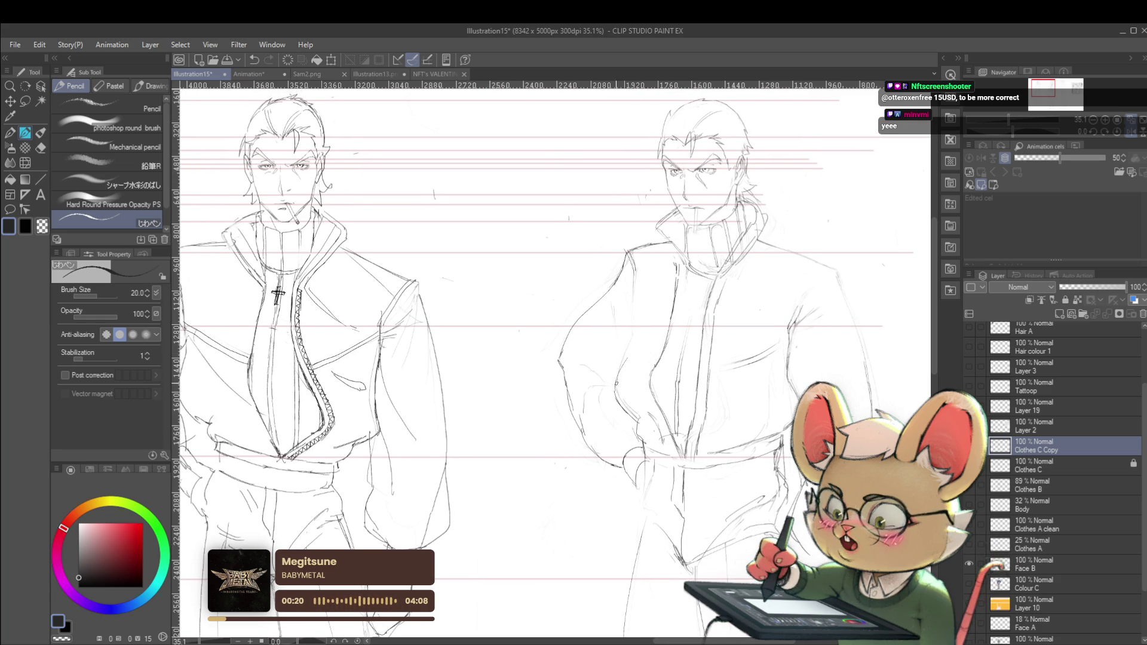
drag(630, 296, 672, 336)
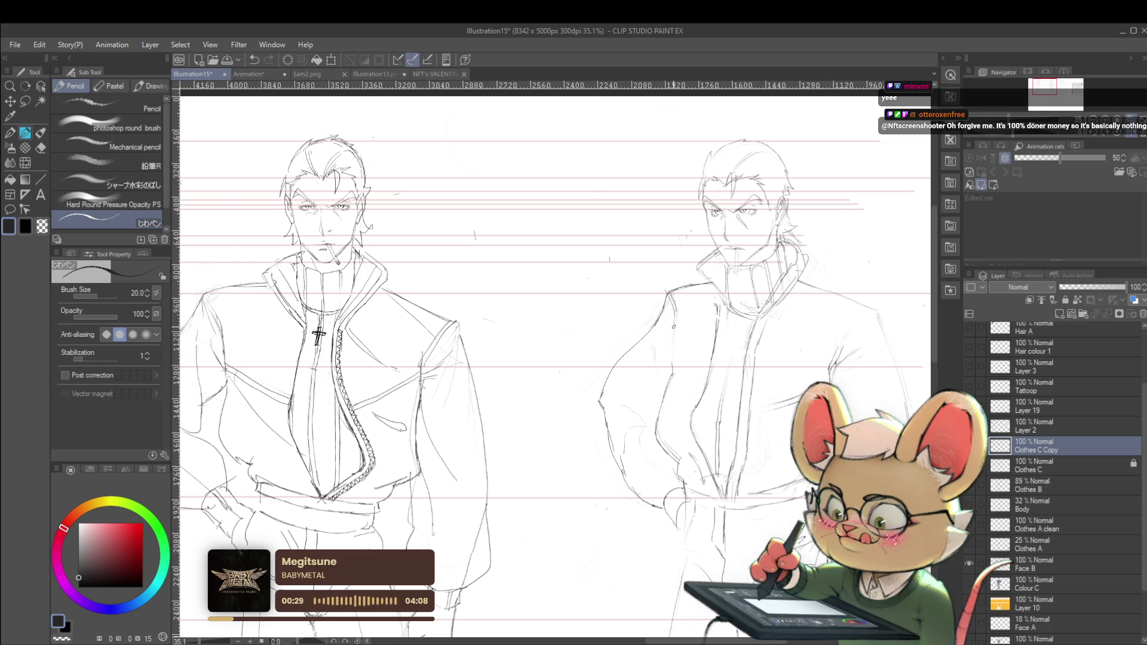
scroll(726, 295, down, 5)
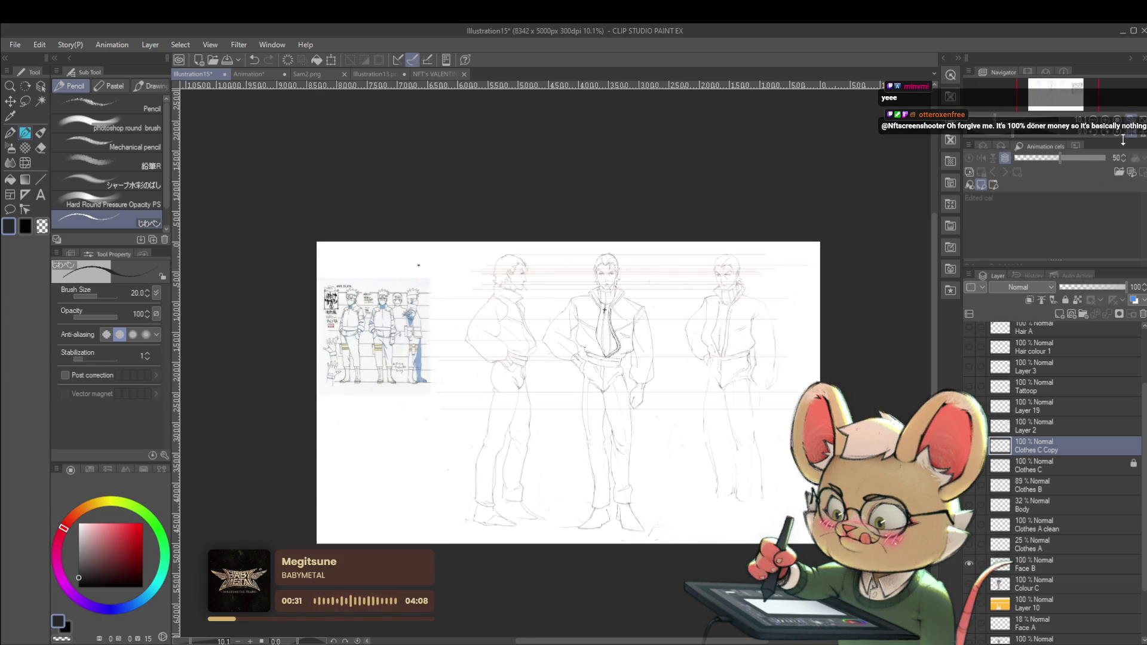
key(h)
scroll(591, 314, up, 5)
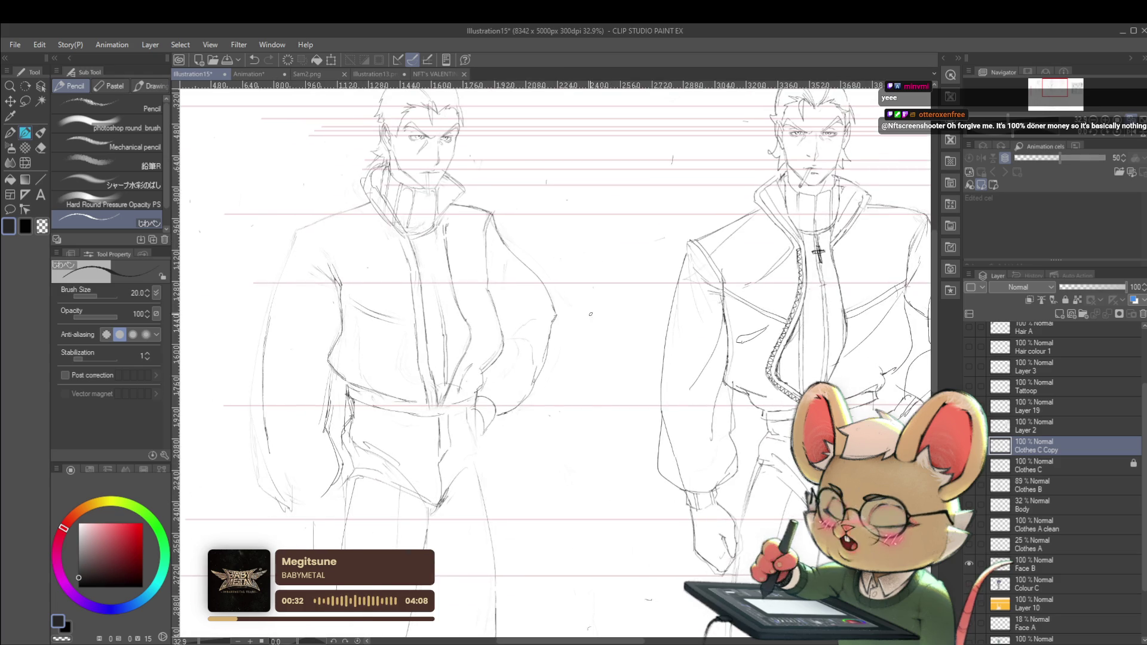
scroll(483, 247, down, 1)
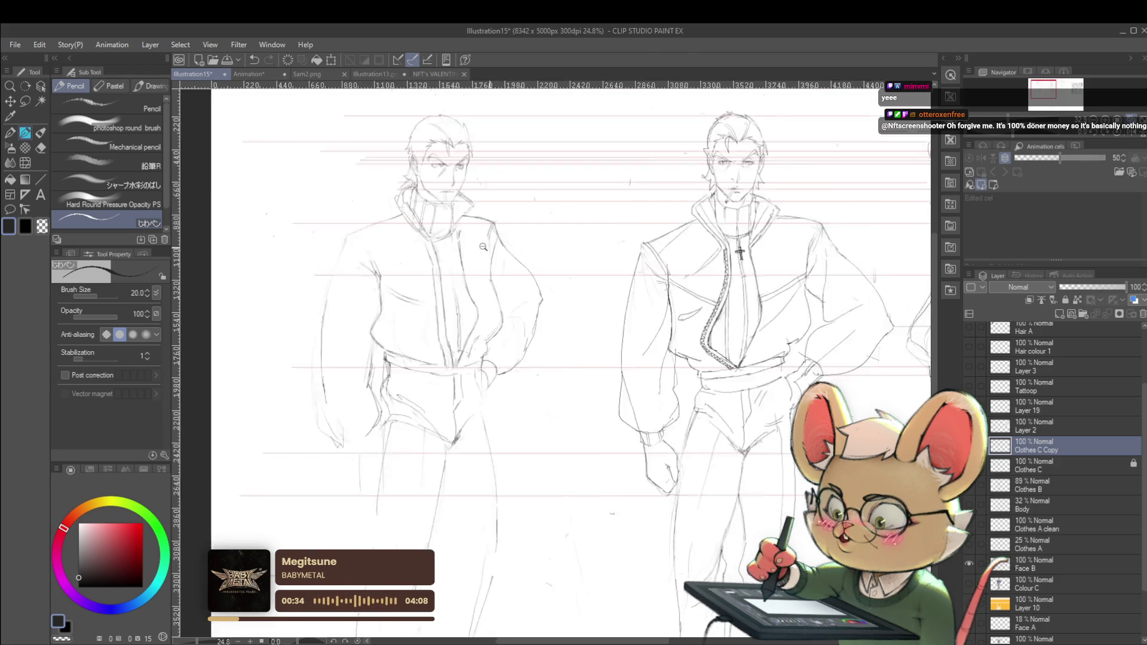
scroll(483, 246, down, 2)
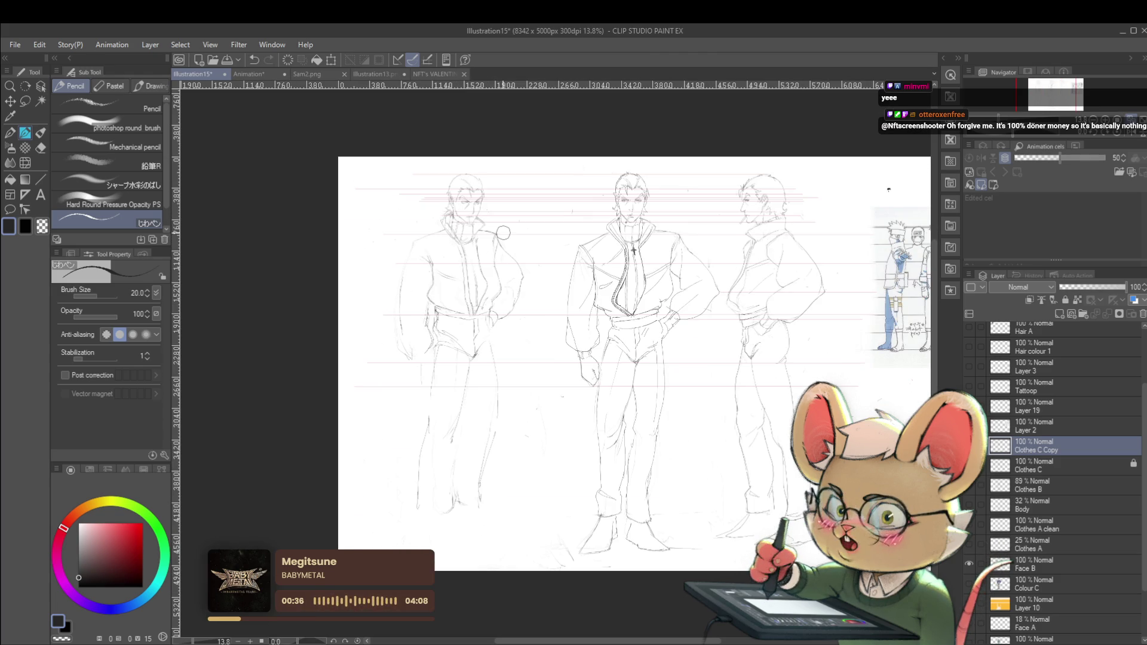
scroll(533, 197, up, 3)
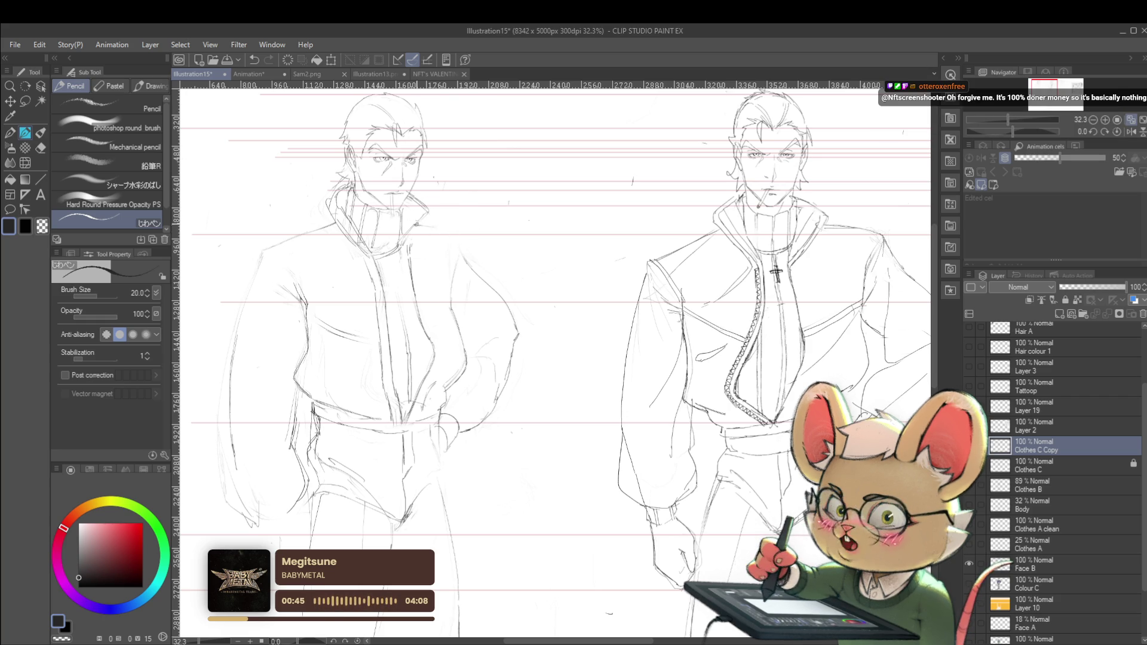
Step: Undo and redraw the left figure's shoulder line with the Pencil
key(ctrl+z)
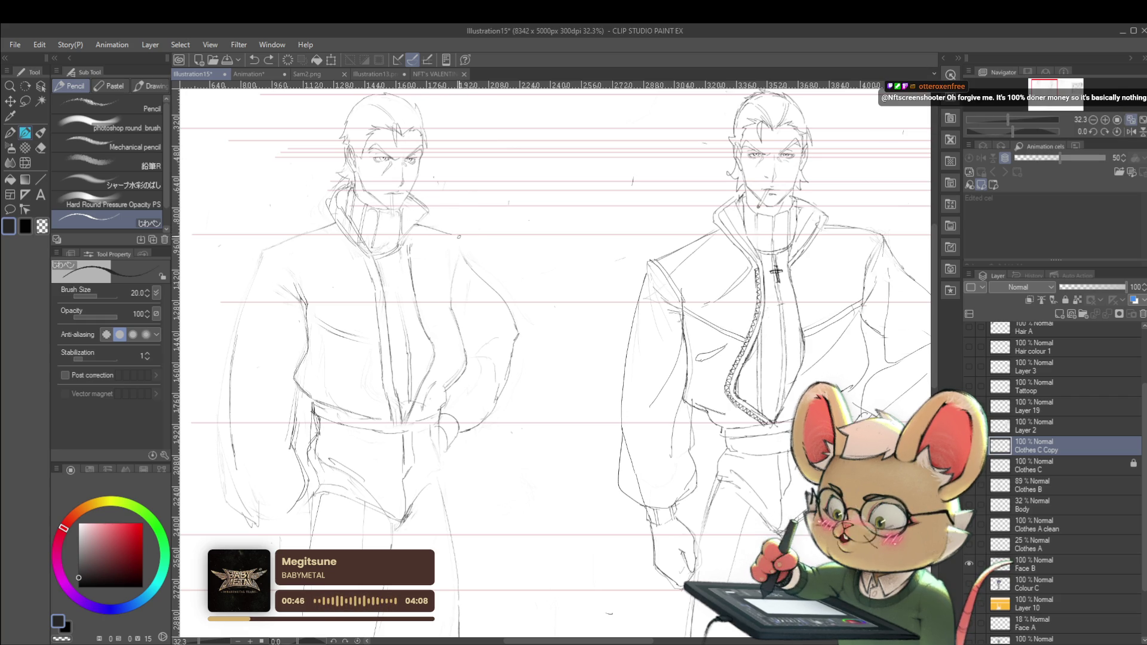
mouse_move(411, 222)
mouse_down()
mouse_move(463, 239)
mouse_move(483, 284)
mouse_up()
key(ctrl+z)
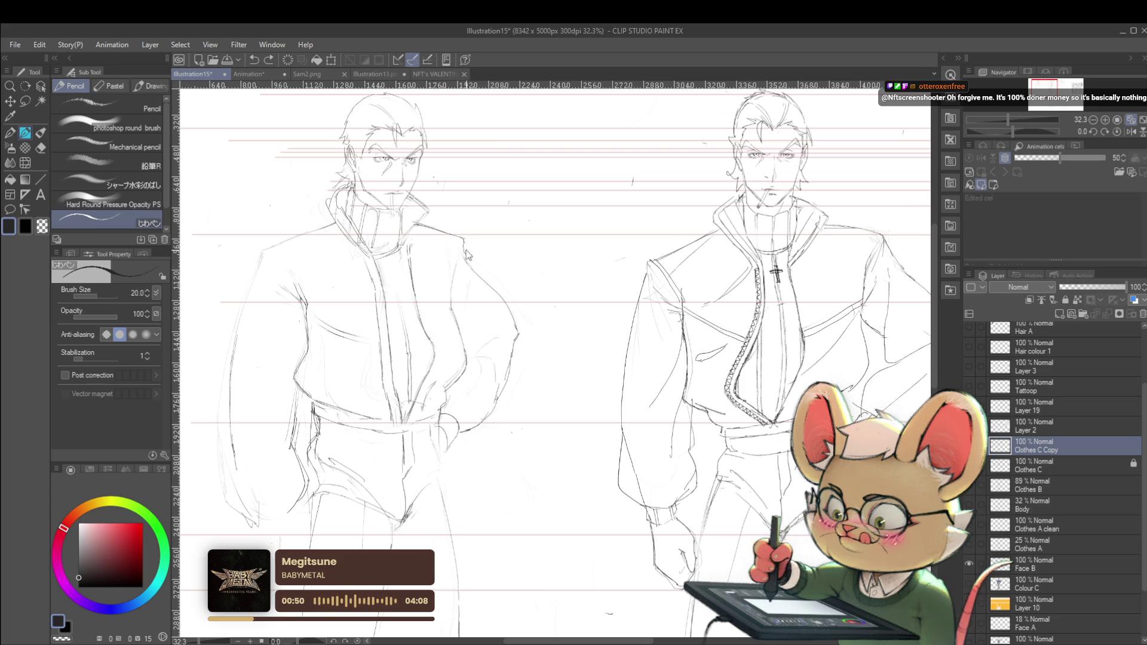
drag(464, 245, 484, 279)
Step: Flip the canvas horizontally and bring the middle and right figures into view
scroll(497, 288, down, 5)
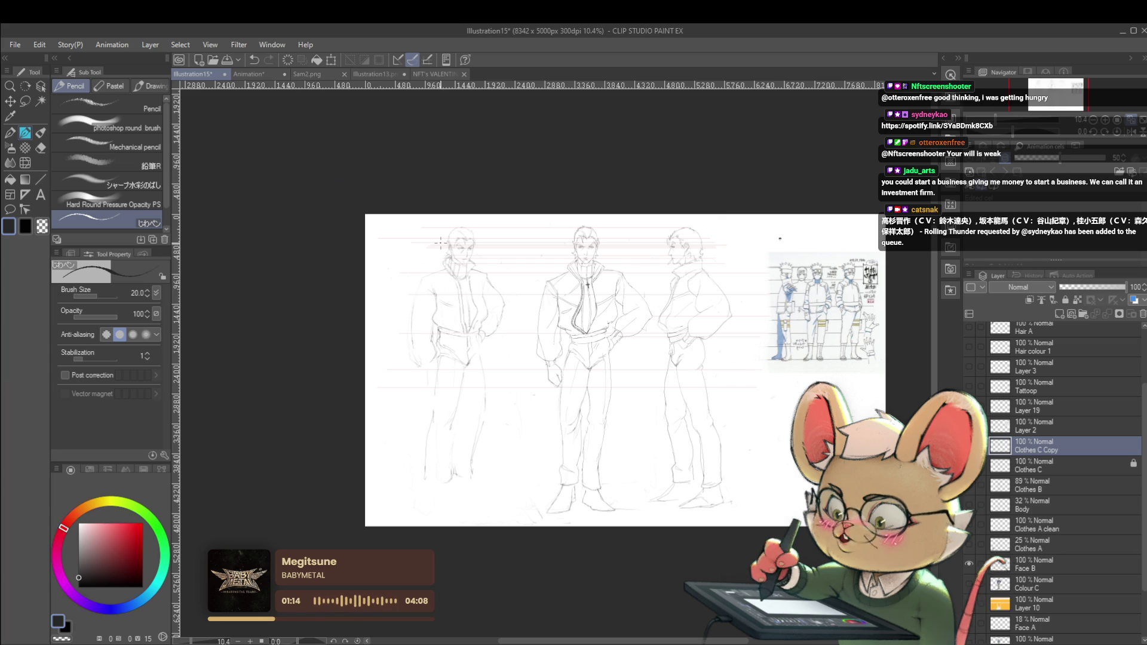
key(h)
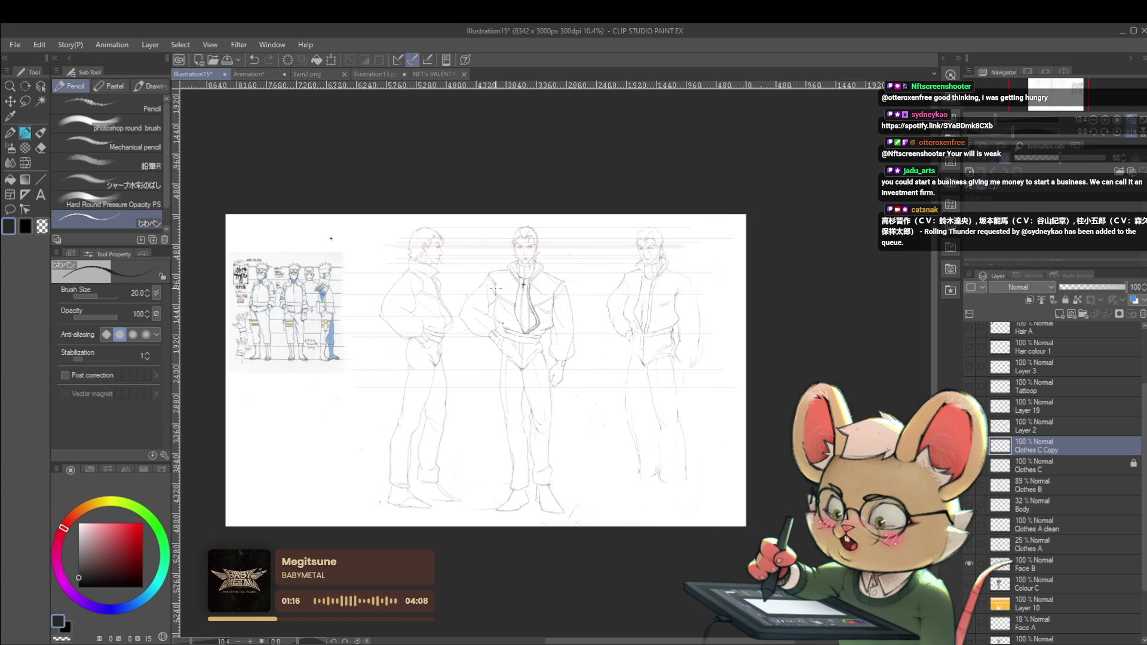
scroll(448, 257, up, 2)
drag(591, 269, 454, 262)
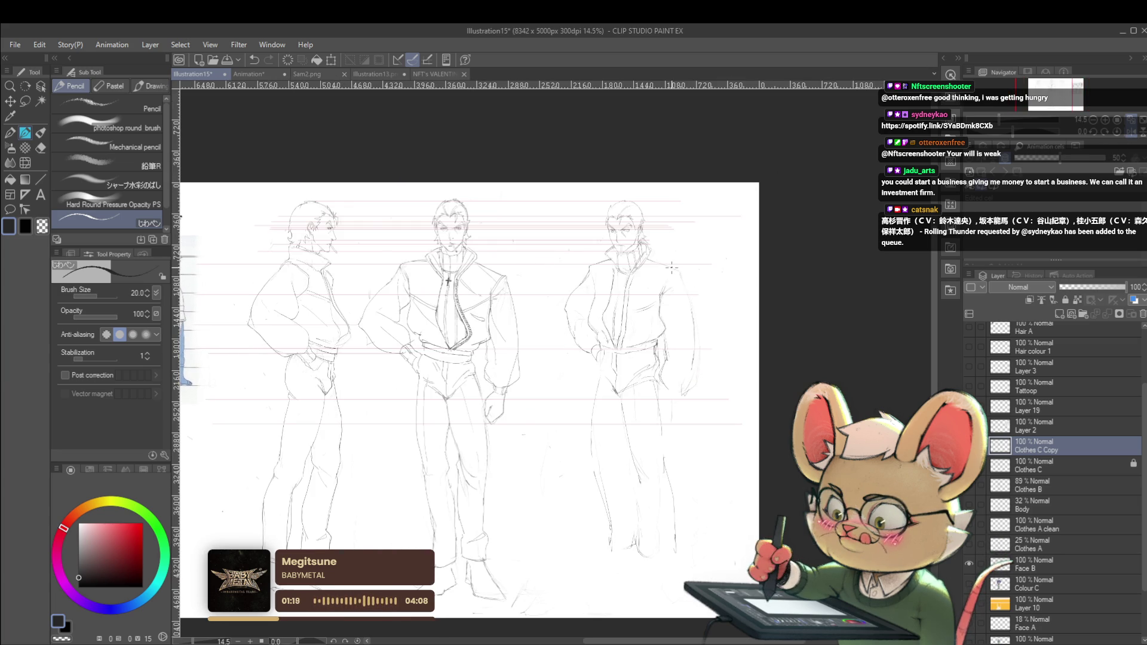
scroll(611, 273, up, 2)
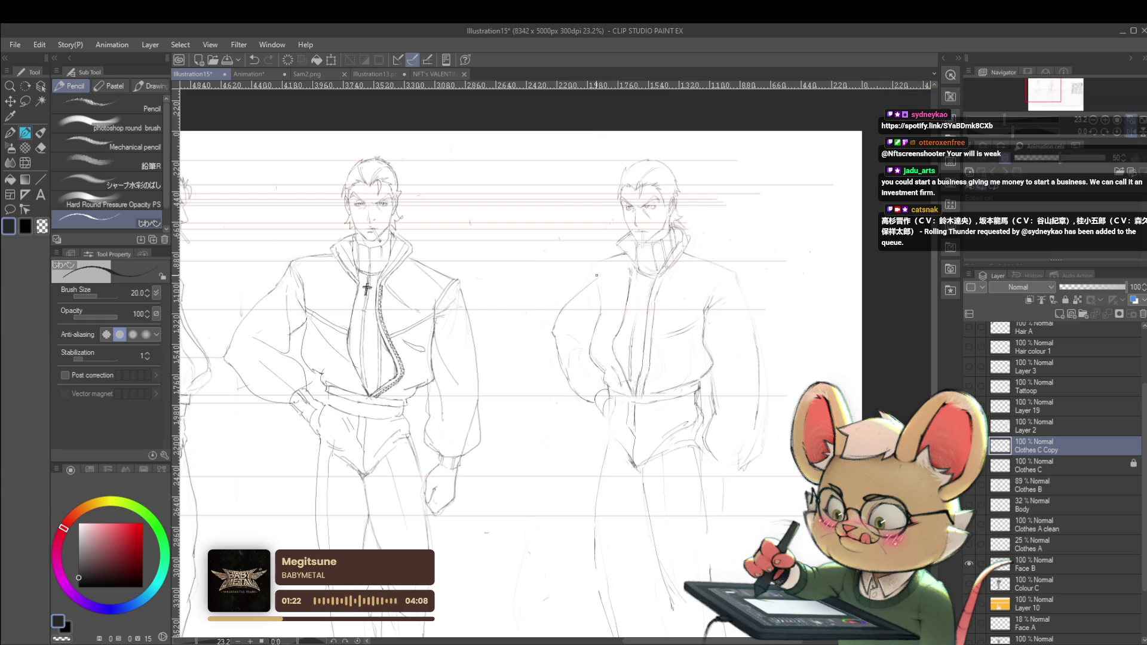
Step: Undo a stray mark and strengthen the right figure's shoulder with short pencil strokes
key(ctrl+z)
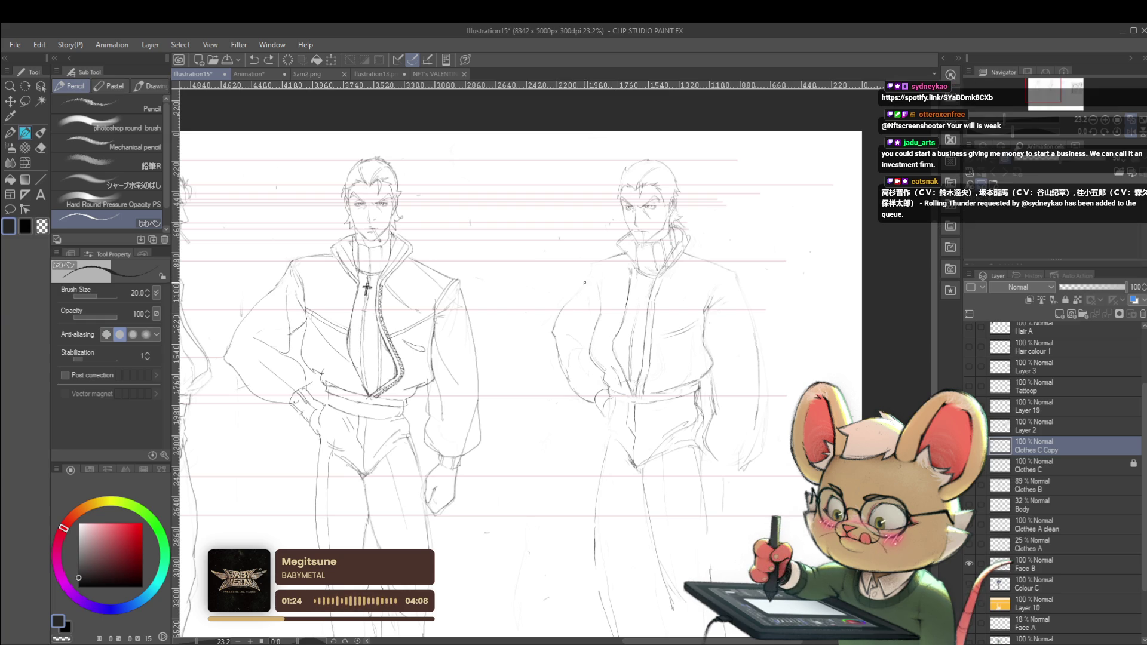
click(587, 281)
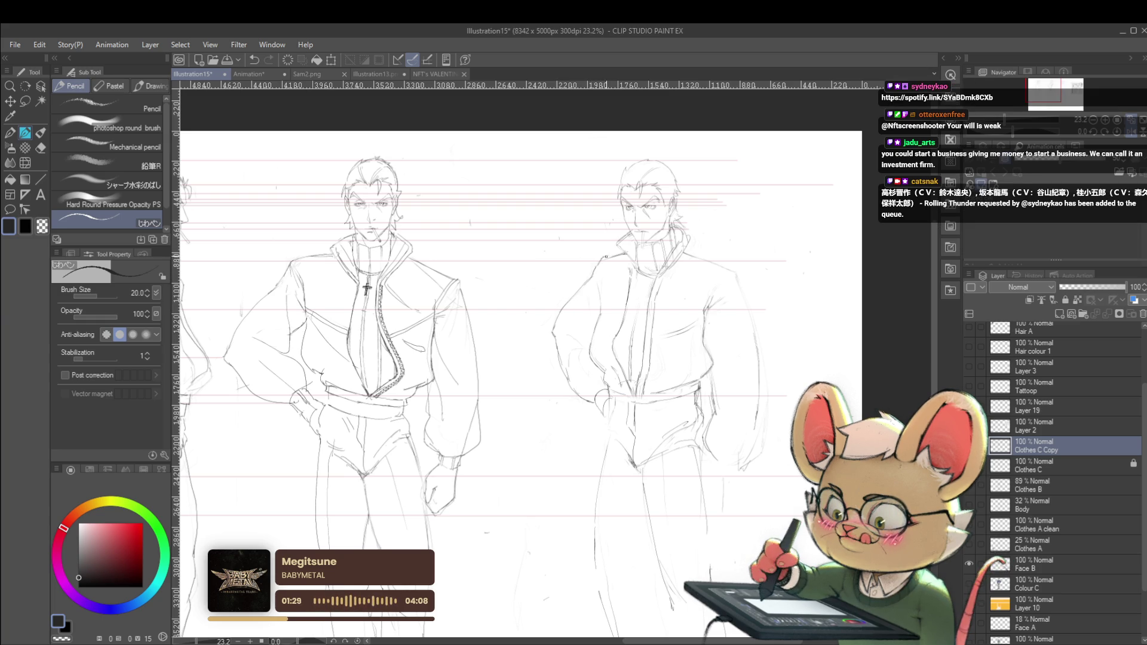
scroll(628, 253, down, 5)
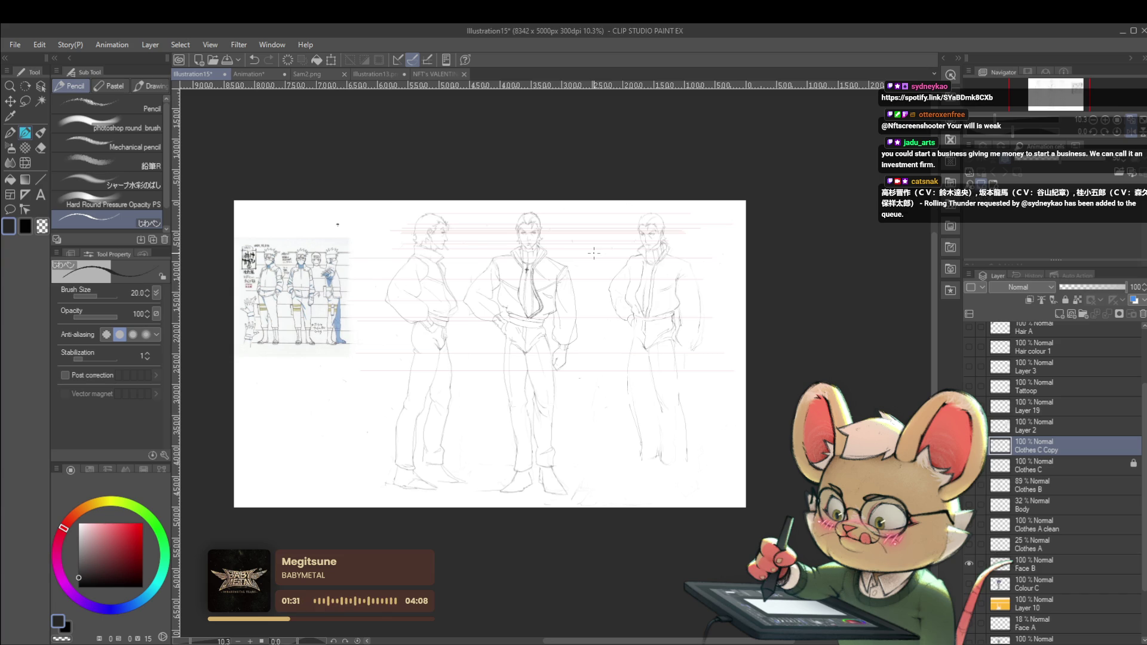
scroll(698, 296, up, 5)
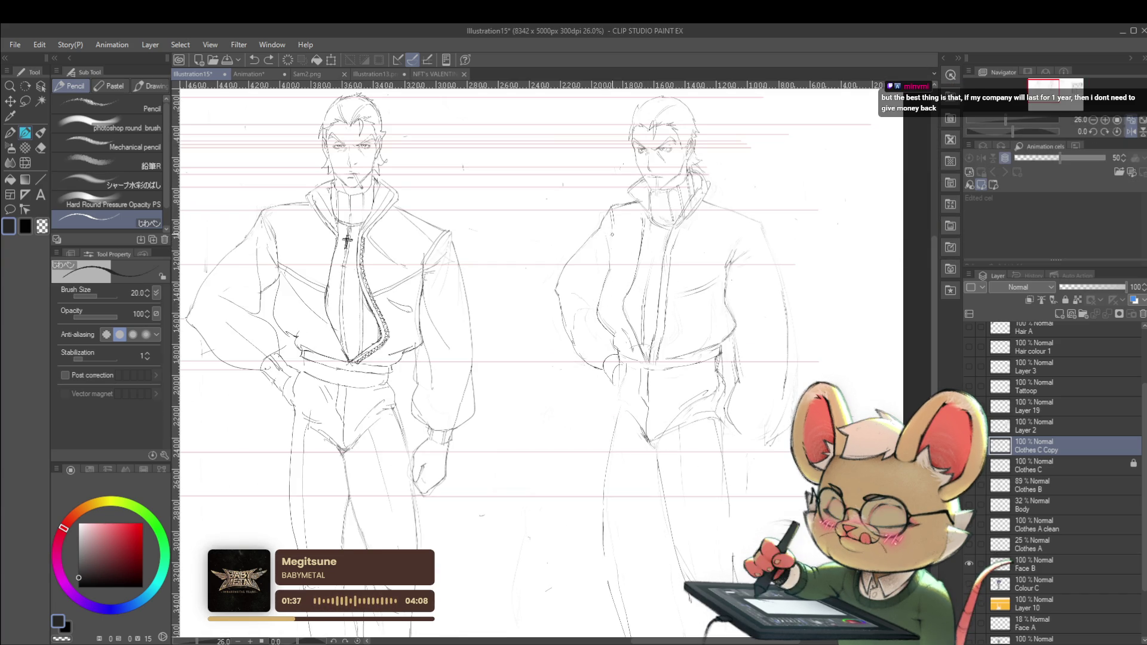
drag(614, 234, 610, 256)
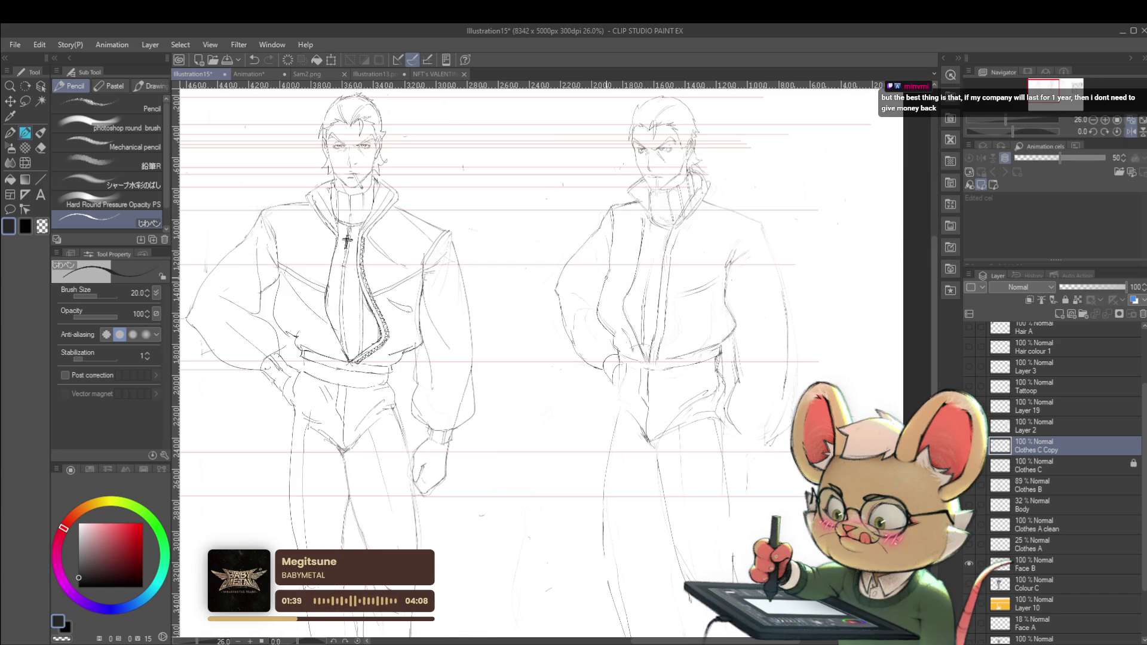
scroll(637, 228, down, 3)
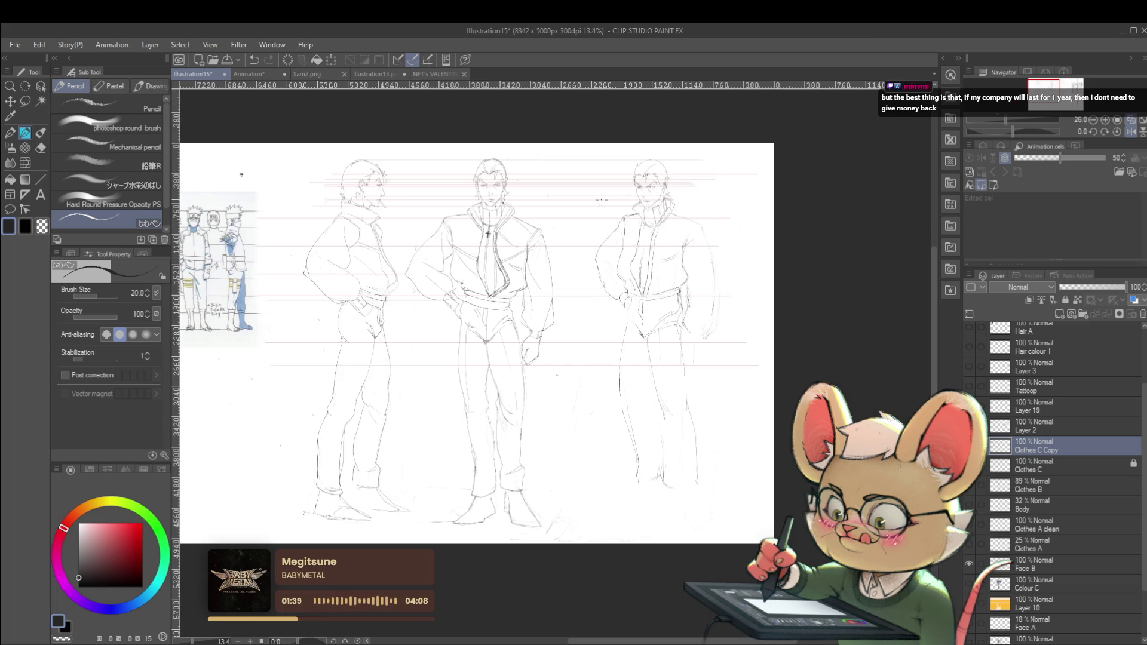
Step: Unflip the canvas and retry the left figure's shoulder strokes, undoing the extra attempts
click(1130, 132)
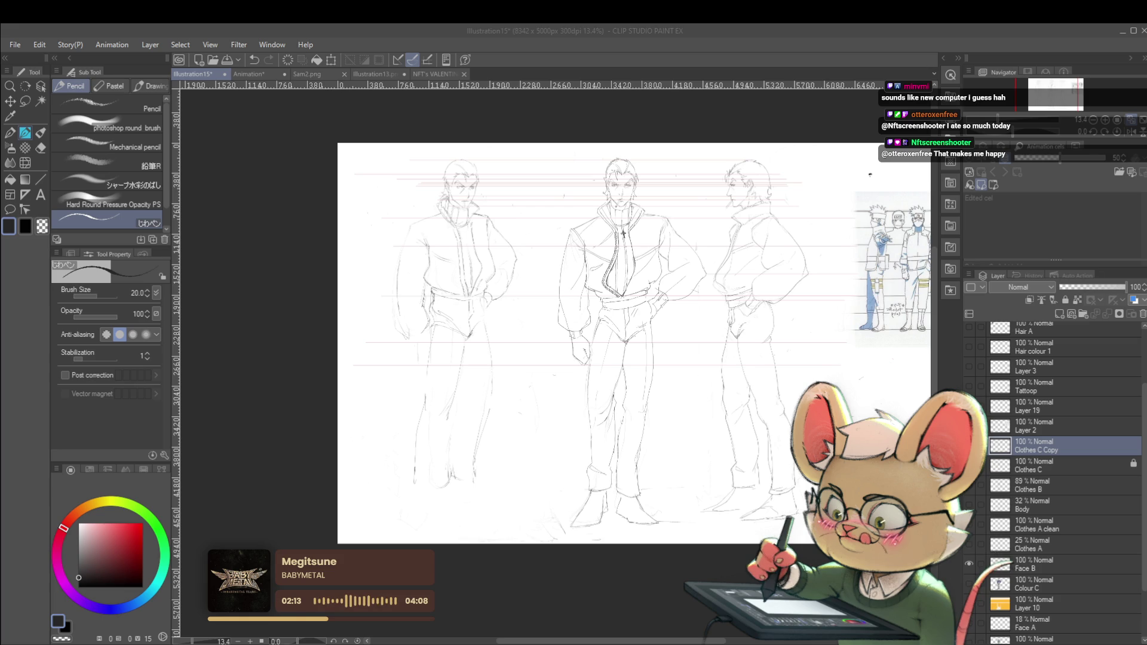
click(736, 391)
scroll(490, 231, up, 3)
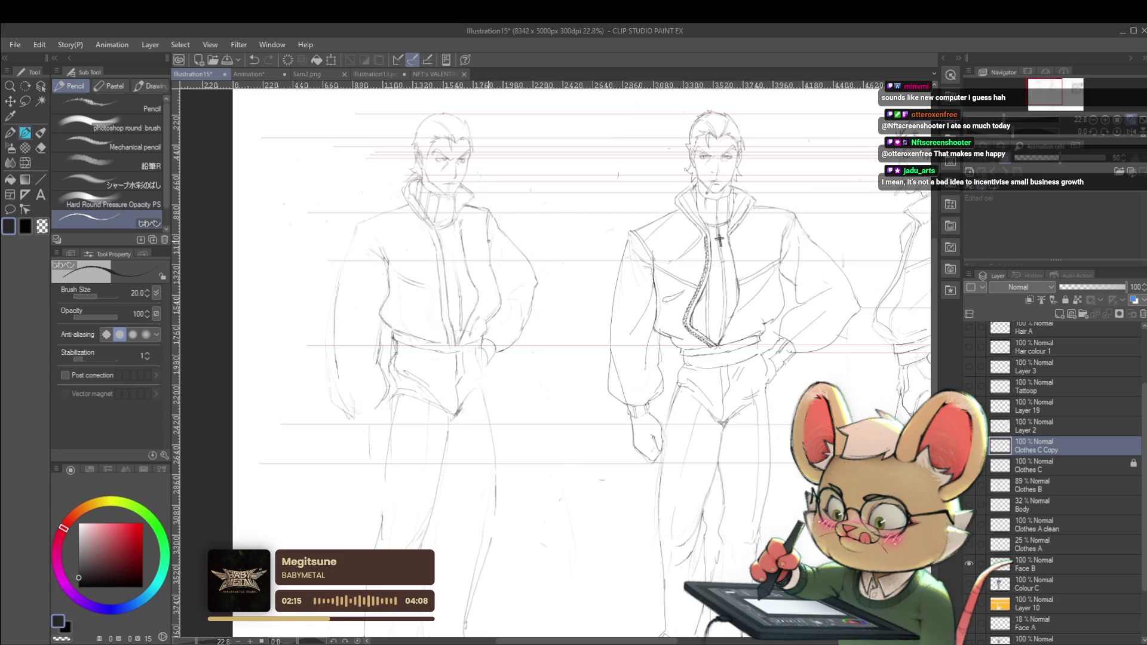
key(ctrl+z)
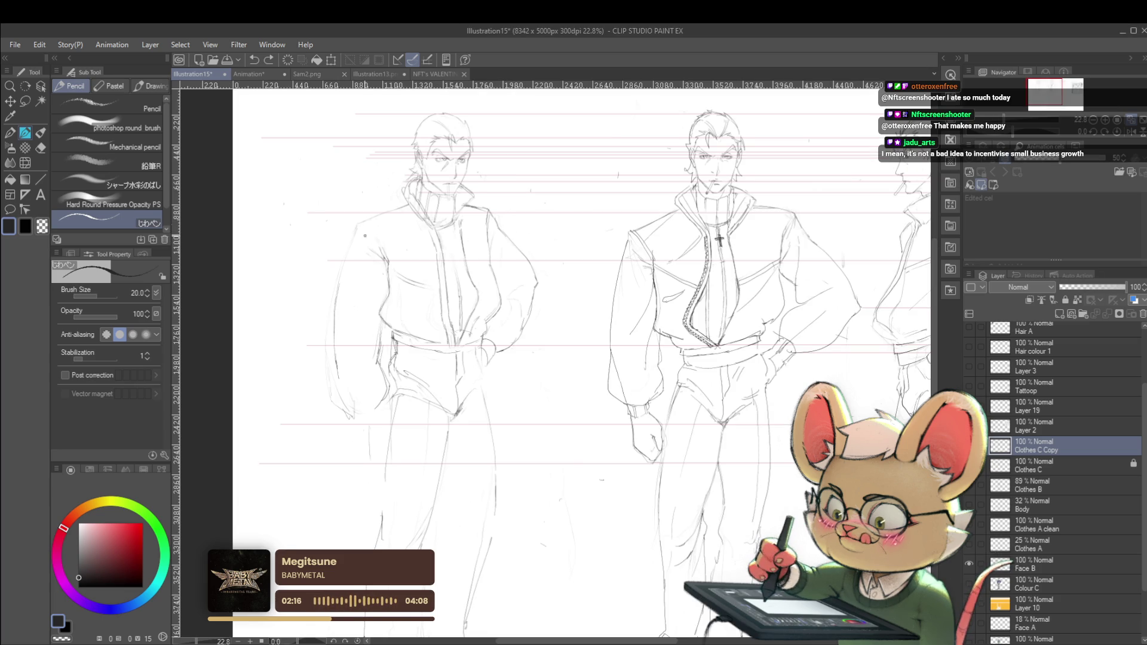
mouse_move(354, 229)
mouse_down()
mouse_move(375, 239)
mouse_move(399, 208)
mouse_up()
key(ctrl+z)
scroll(430, 205, down, 3)
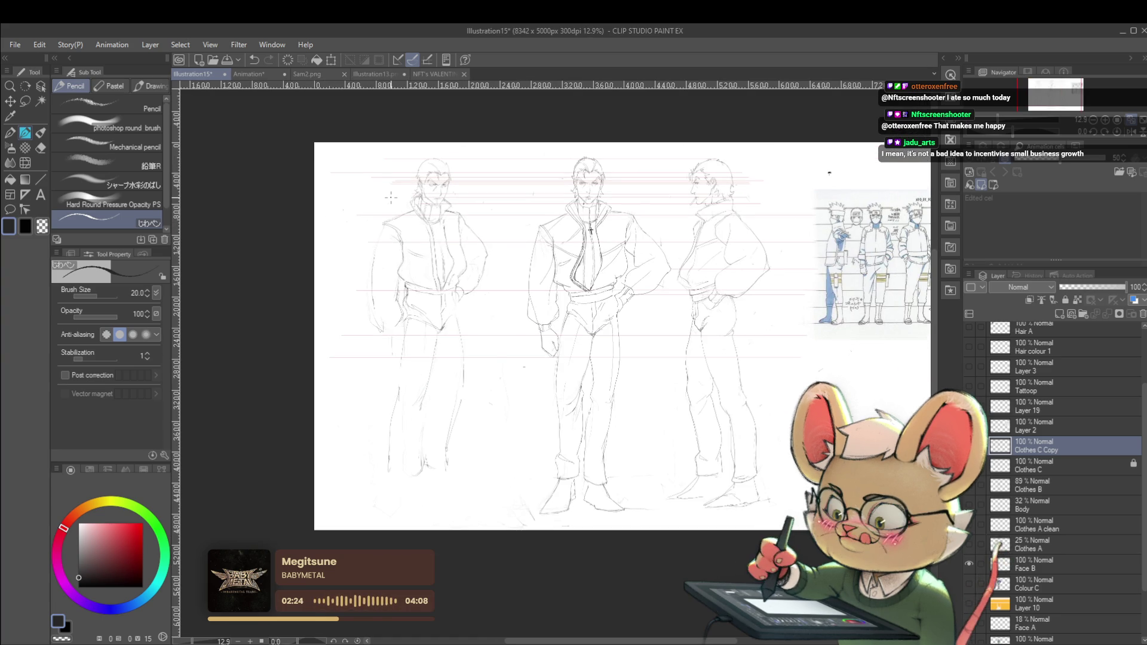
scroll(410, 237, up, 3)
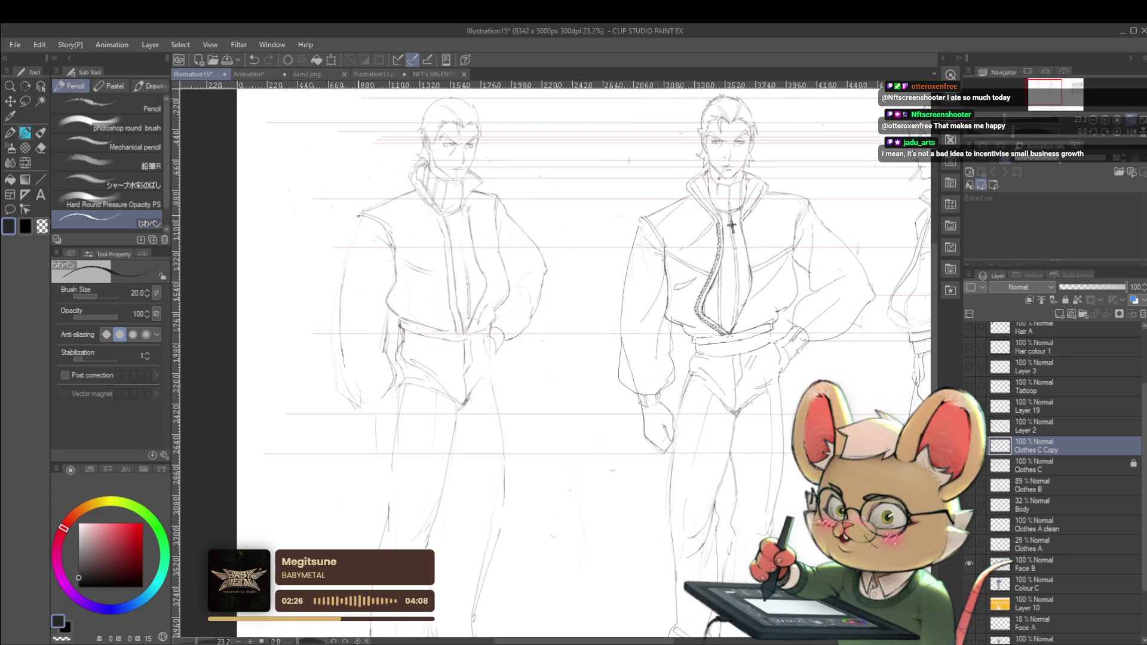
drag(359, 214, 361, 227)
key(ctrl+z)
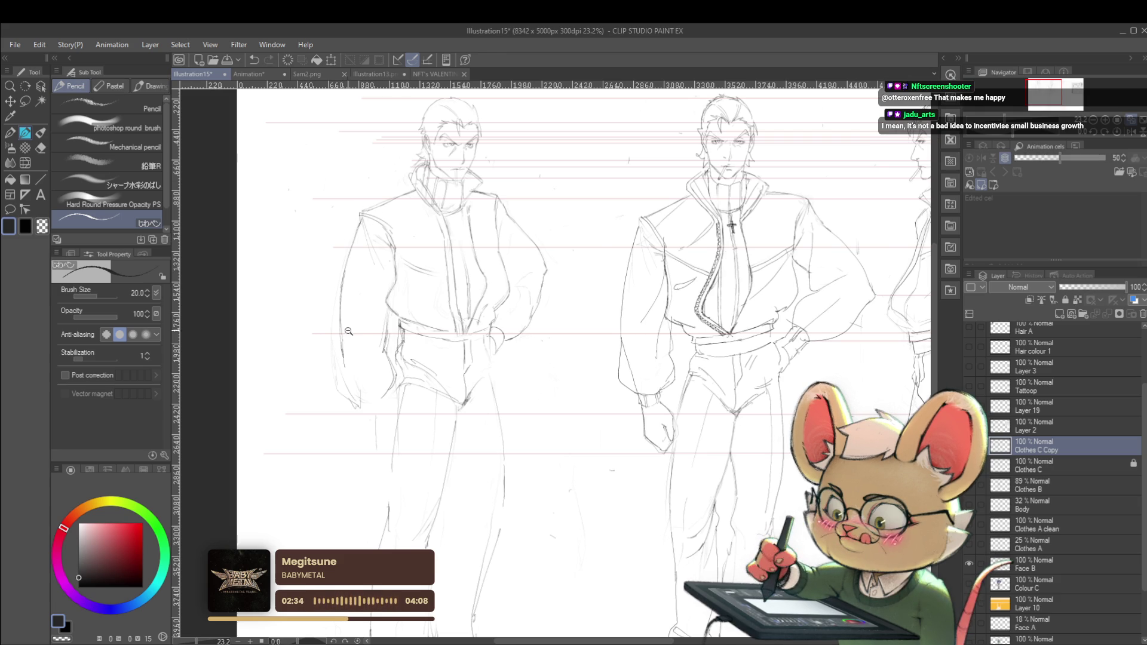
scroll(324, 324, down, 3)
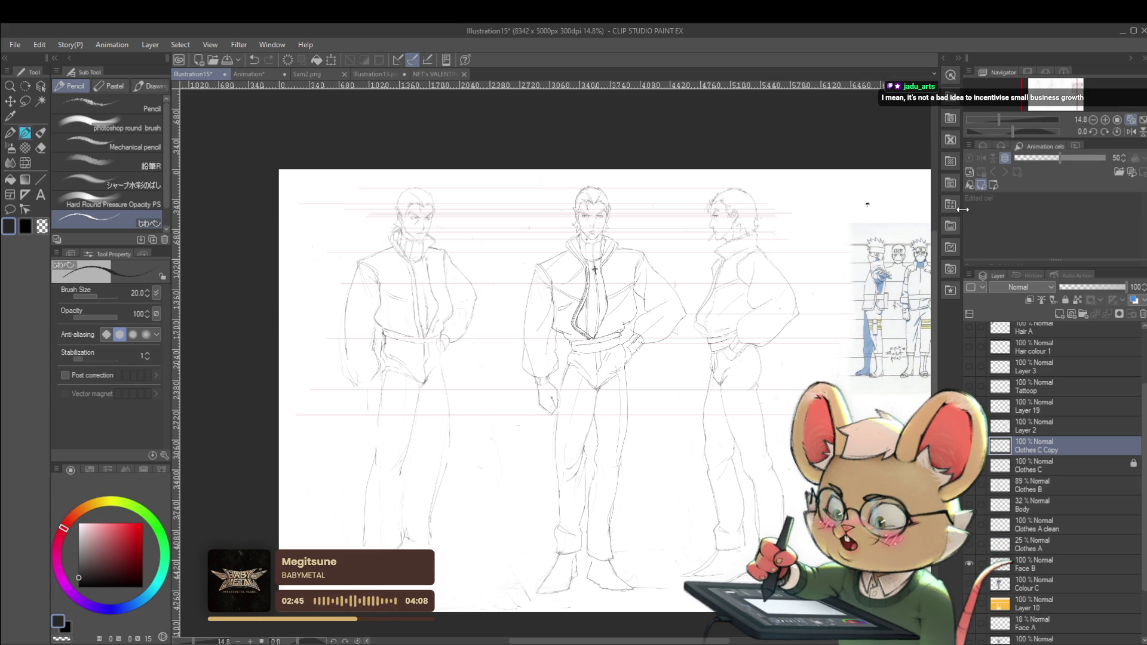
Step: Mirror the view, frame the right figure, and sketch a faint line along its arm
click(1129, 132)
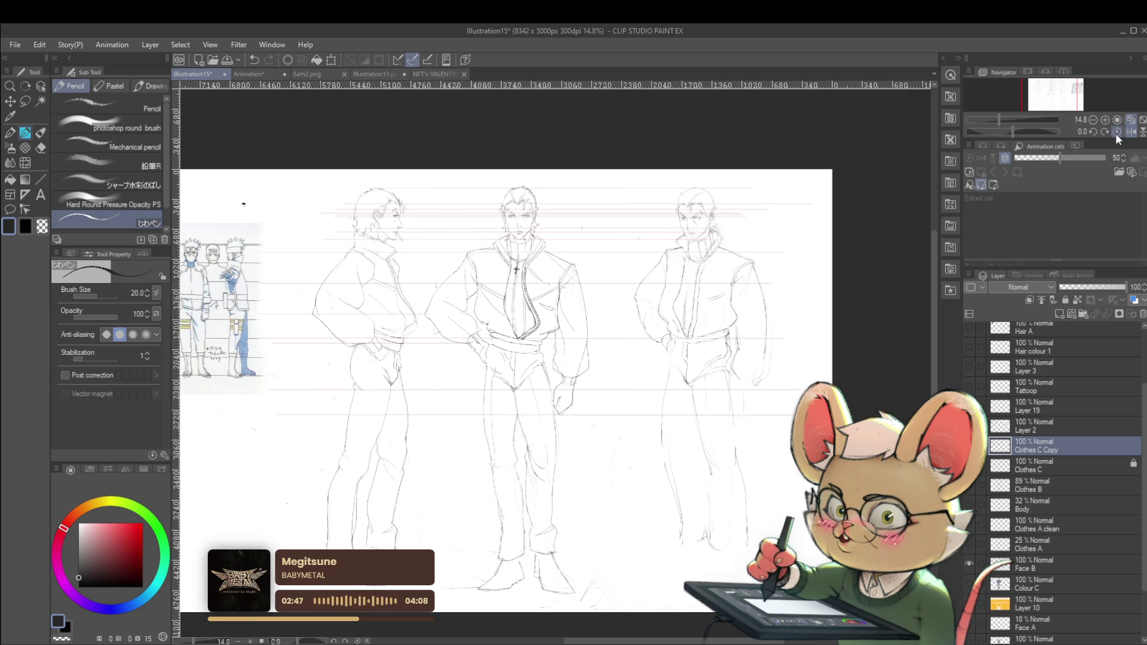
scroll(744, 275, up, 3)
mouse_move(597, 242)
mouse_down()
mouse_move(727, 175)
mouse_move(679, 166)
mouse_up()
scroll(727, 175, down, 2)
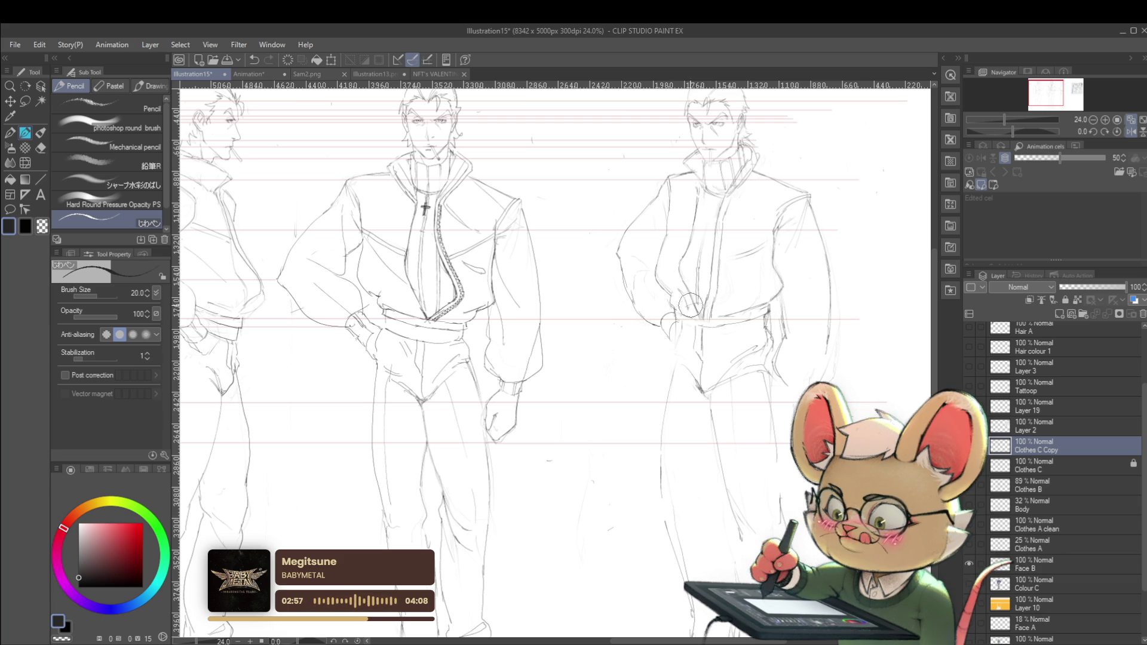
mouse_move(657, 246)
mouse_down()
mouse_move(661, 286)
mouse_move(699, 313)
mouse_move(769, 312)
mouse_up()
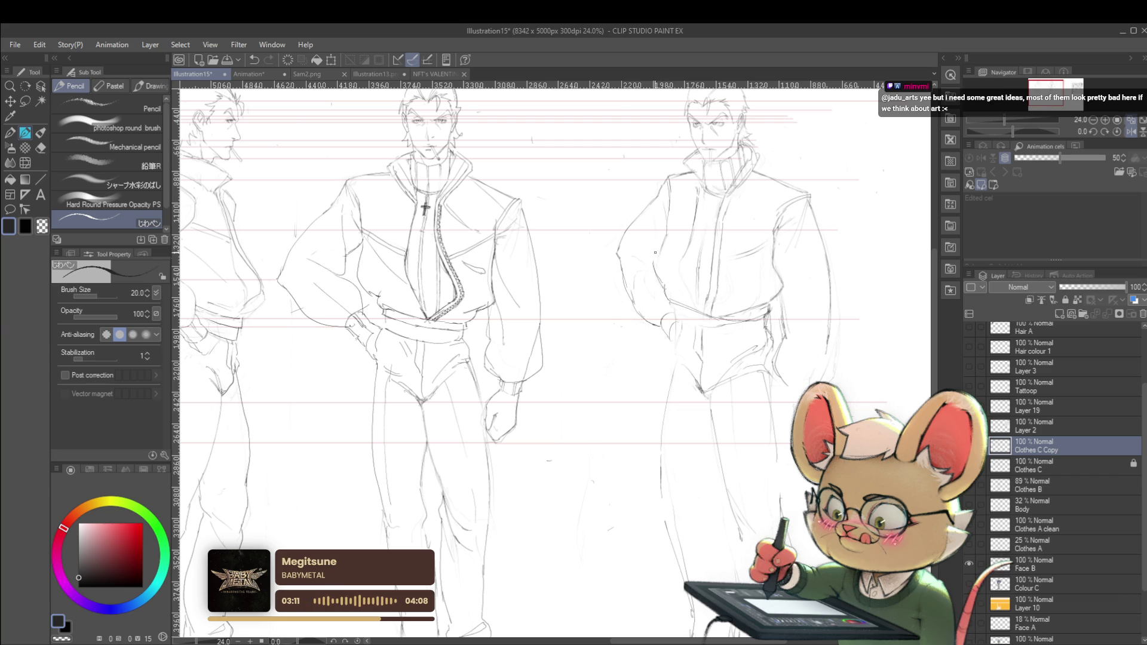
Step: Retry short strokes on the right figure's arm, undoing misfires, and toggle the flip
key(ctrl+z)
mouse_move(658, 261)
mouse_down()
mouse_move(666, 287)
mouse_move(628, 269)
mouse_up()
key(ctrl+z)
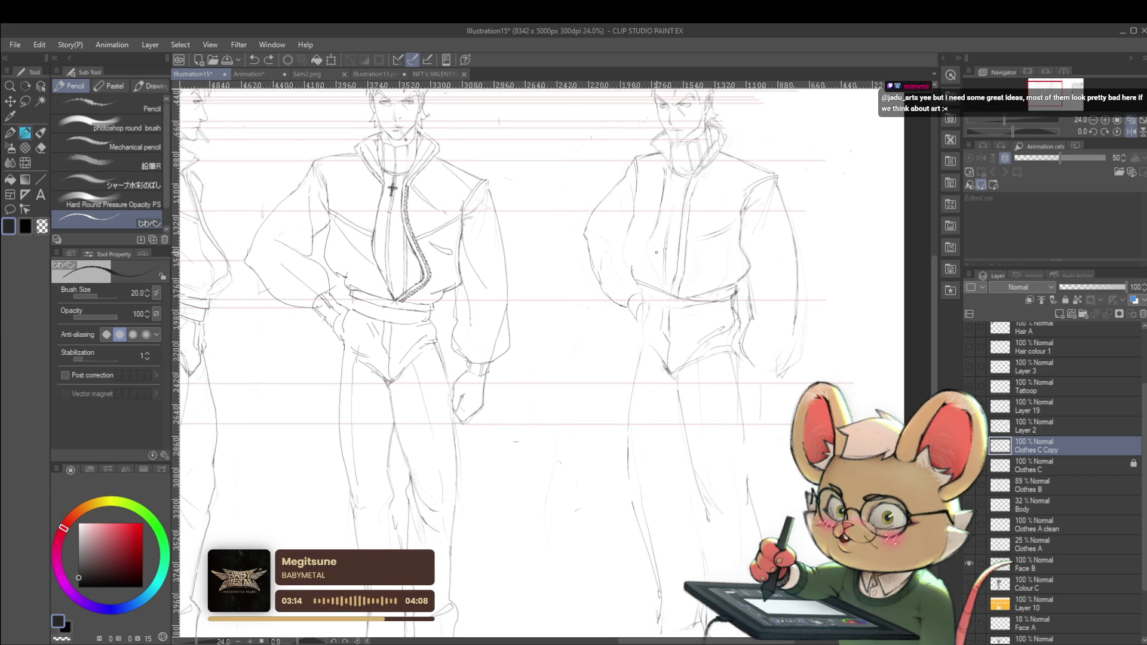
scroll(628, 251, up, 1)
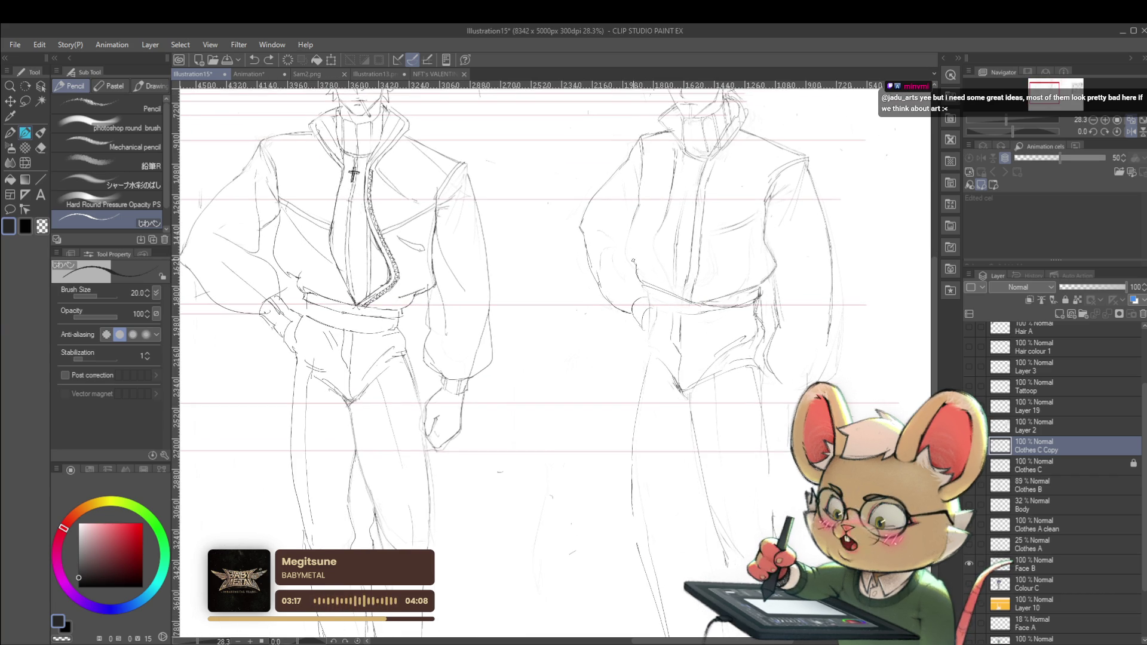
drag(628, 251, 636, 266)
key(ctrl+z)
key(ctrl+z)
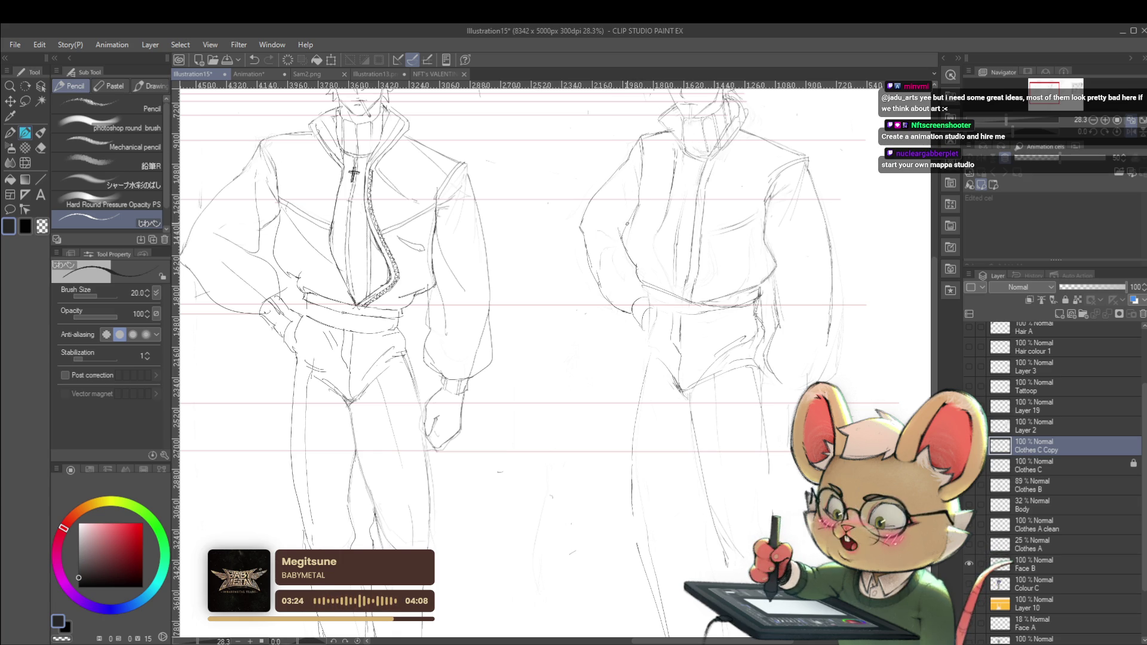
scroll(672, 125, down, 2)
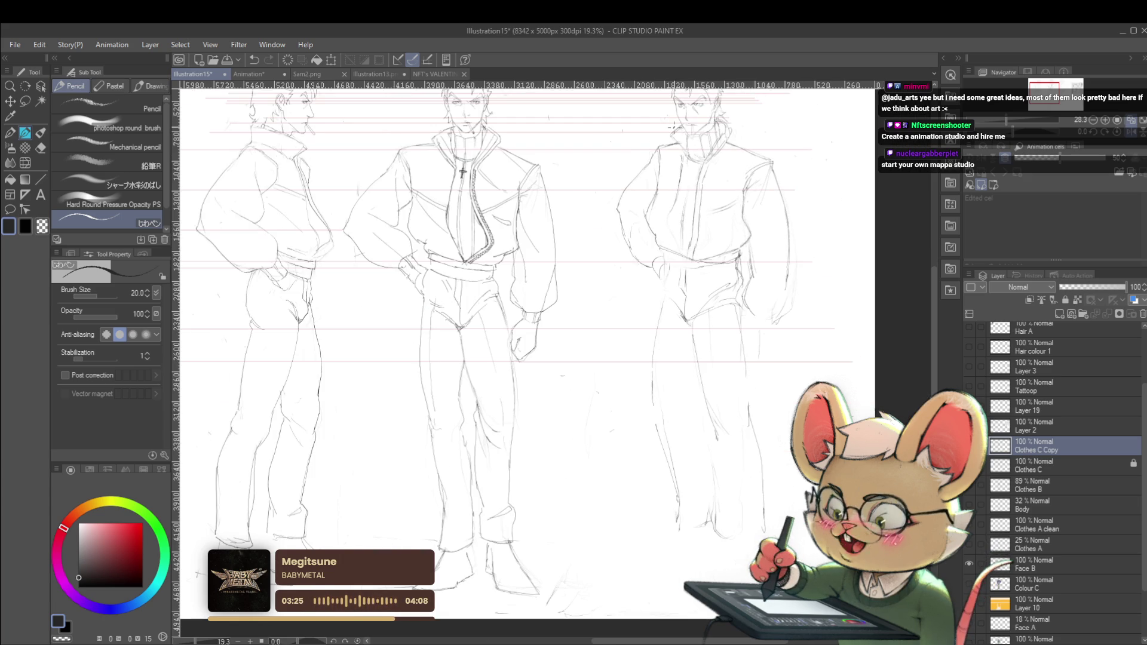
click(1131, 131)
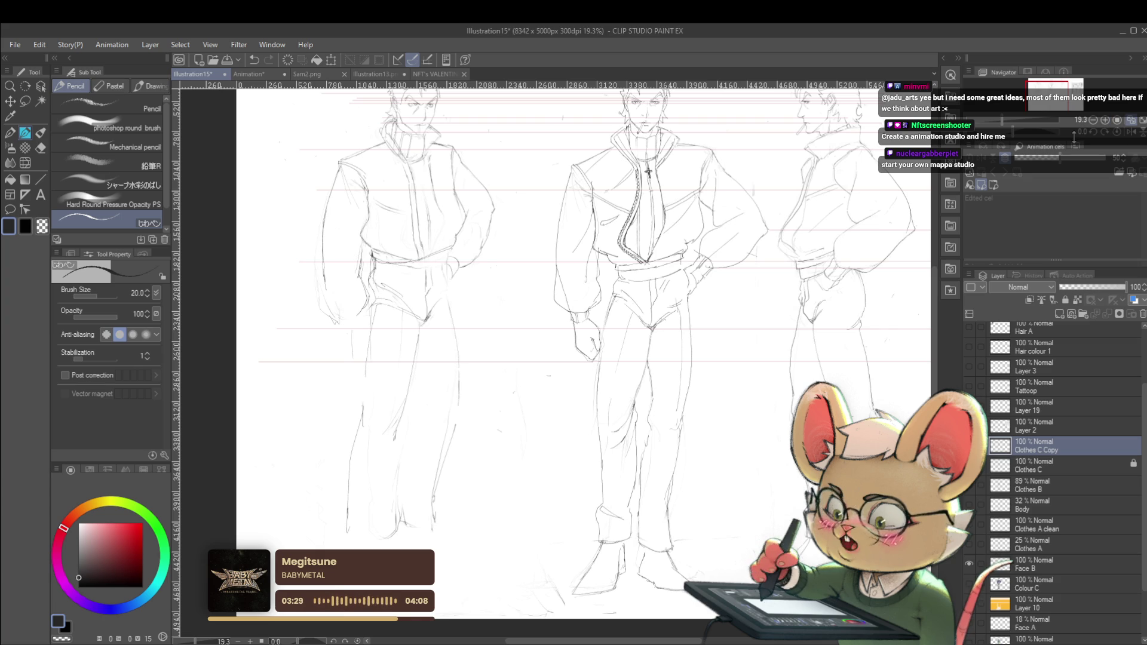
click(1131, 131)
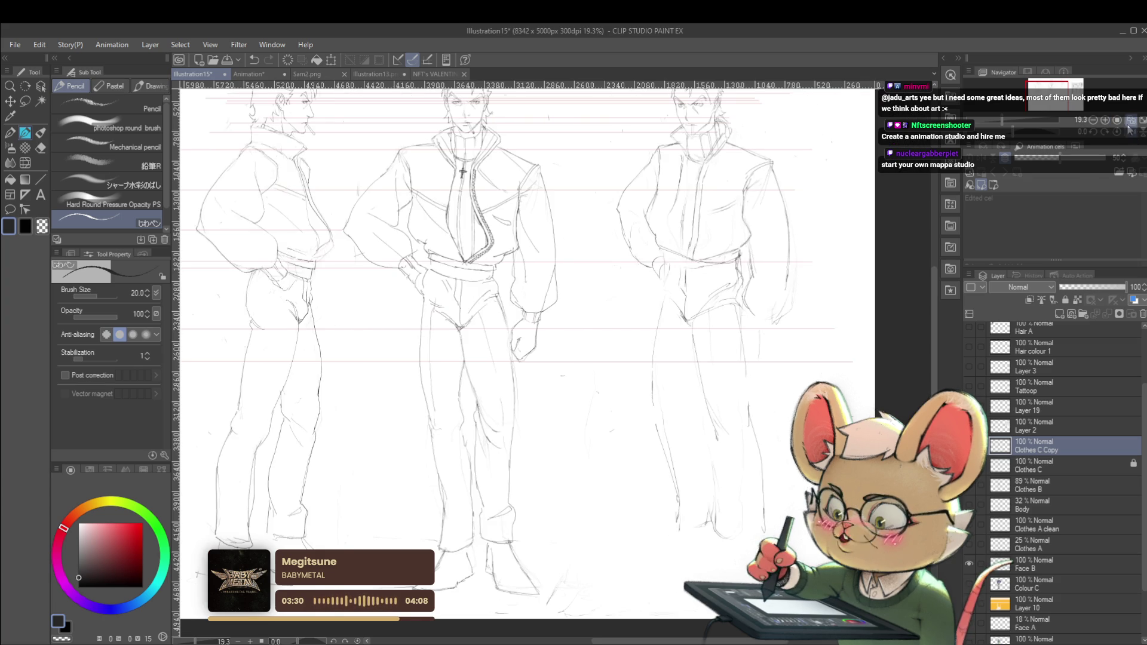
scroll(660, 204, up, 2)
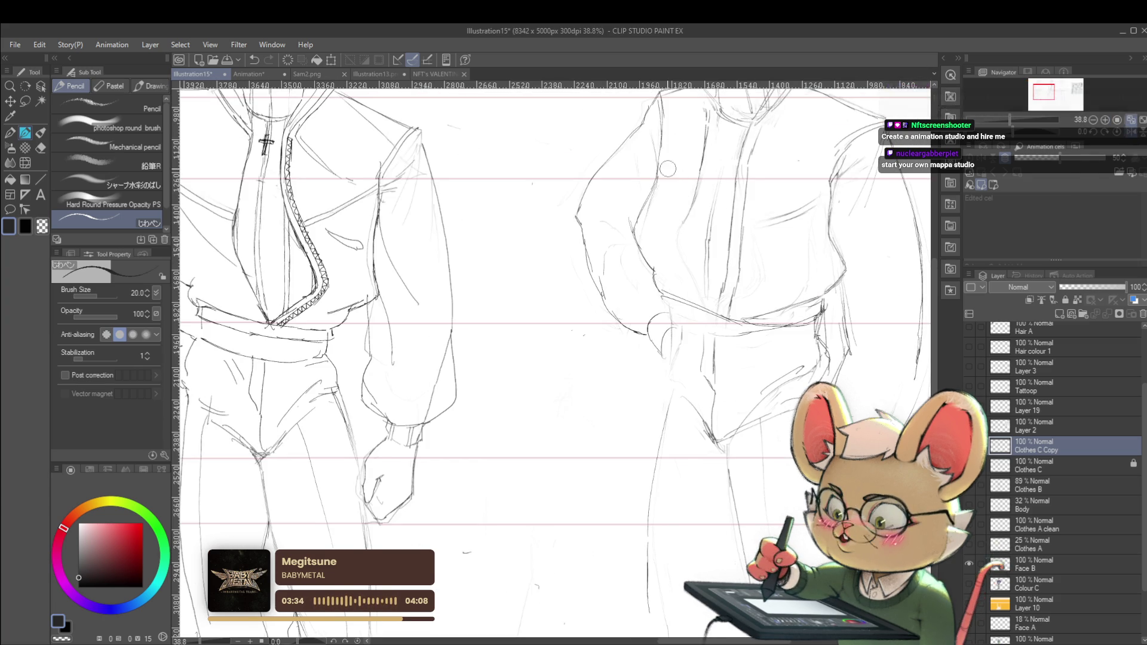
scroll(670, 142, down, 3)
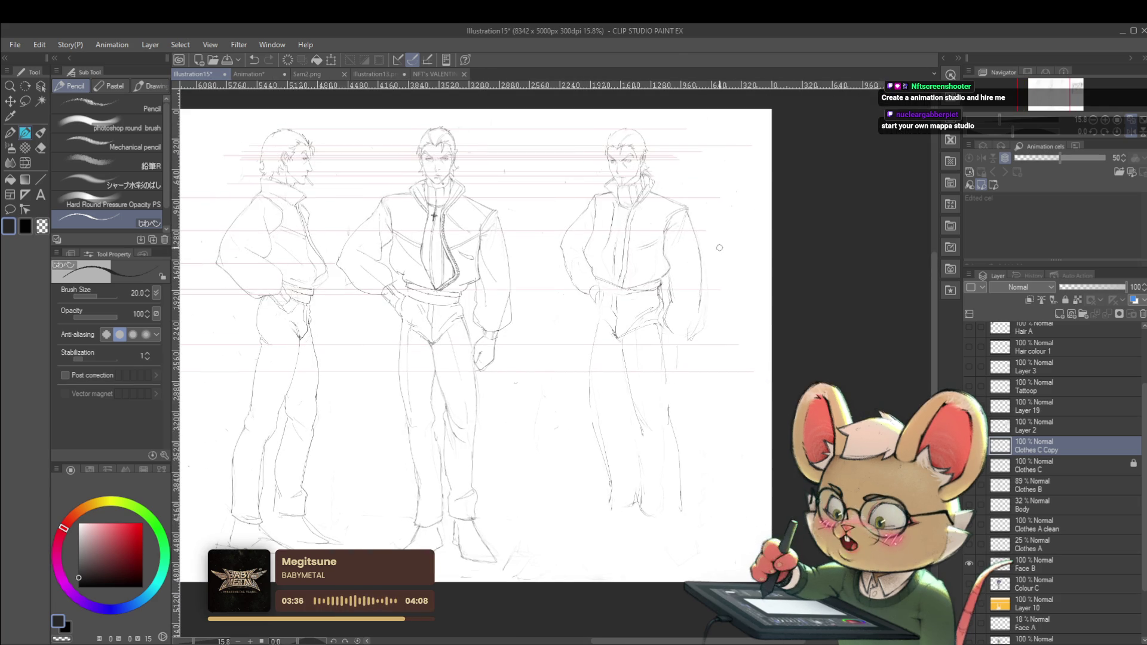
Step: Redraw the right figure's jacket-front line and check it in a mirrored view
scroll(604, 227, up, 2)
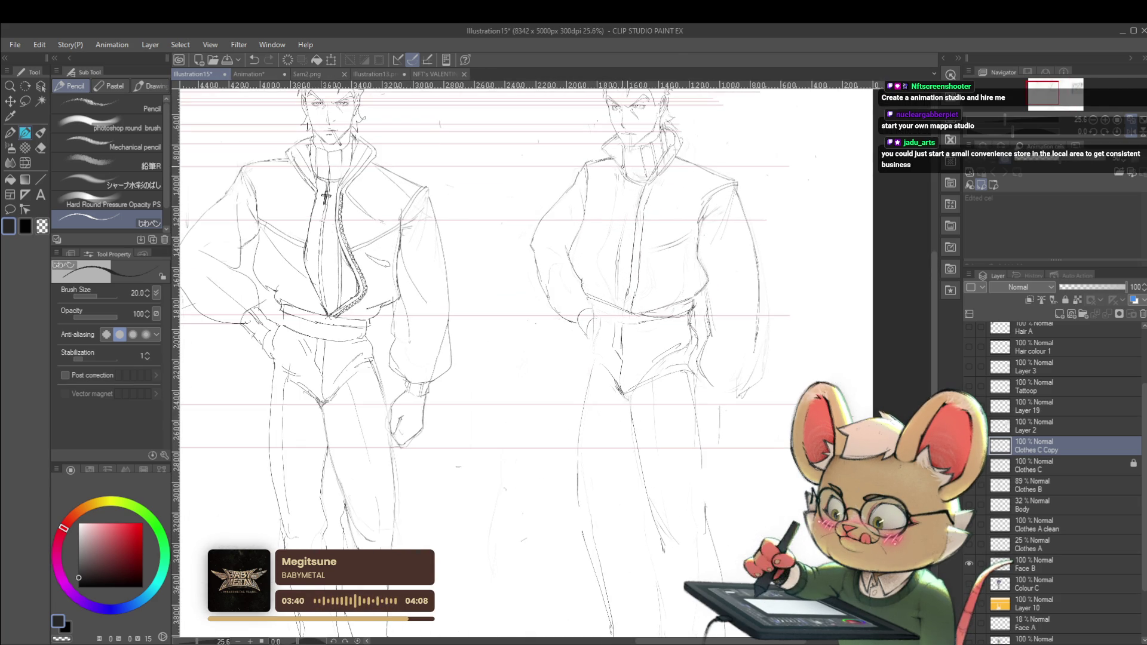
mouse_move(626, 190)
mouse_down()
mouse_move(600, 251)
mouse_move(602, 277)
mouse_up()
key(ctrl+z)
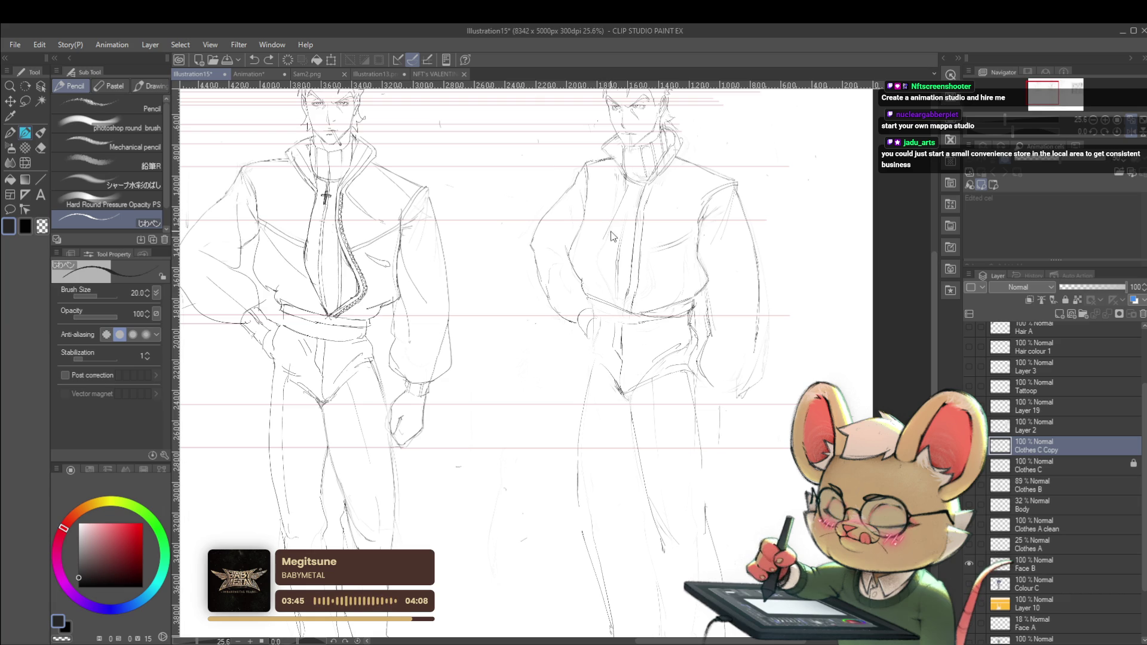
mouse_move(623, 180)
mouse_down()
mouse_move(605, 264)
mouse_move(614, 301)
mouse_up()
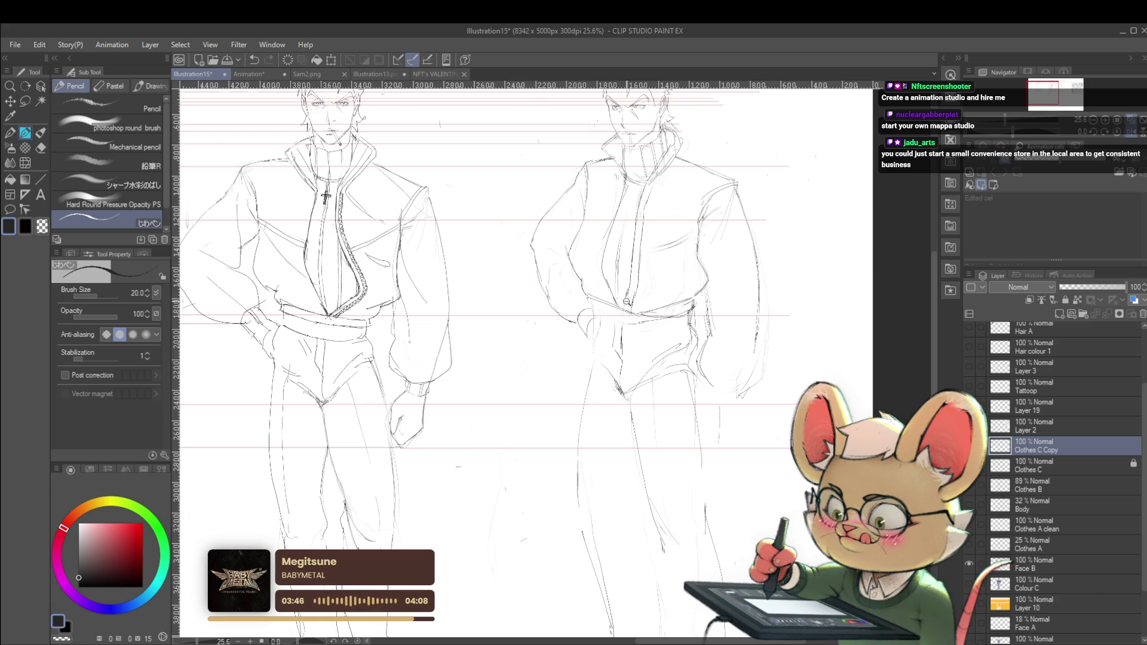
scroll(594, 227, down, 4)
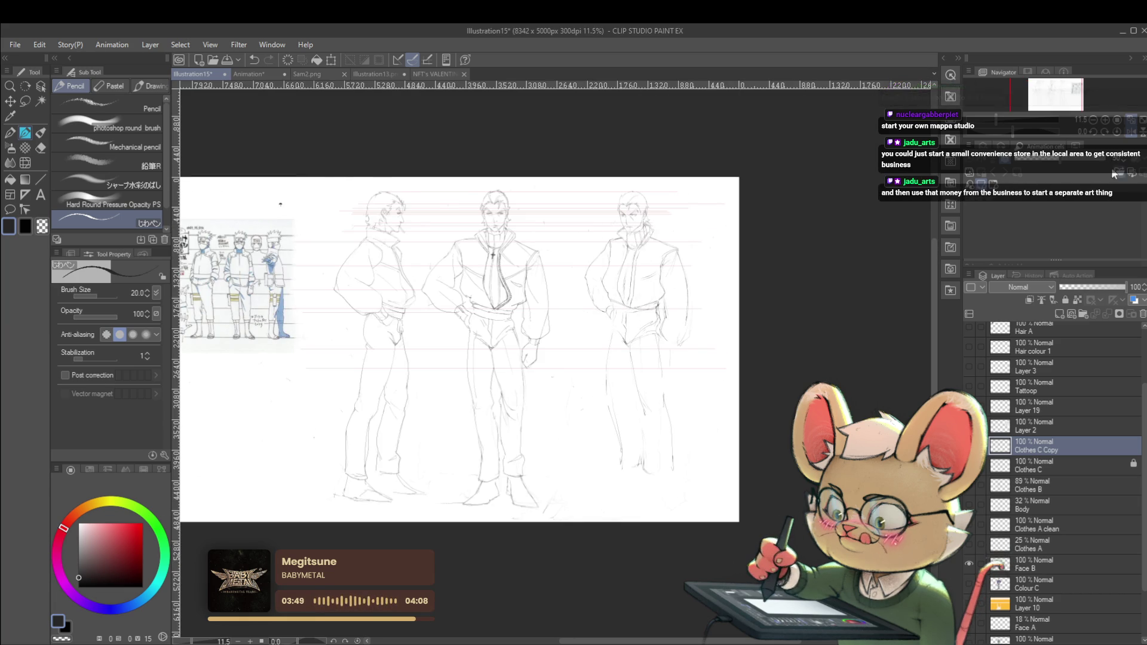
click(1129, 133)
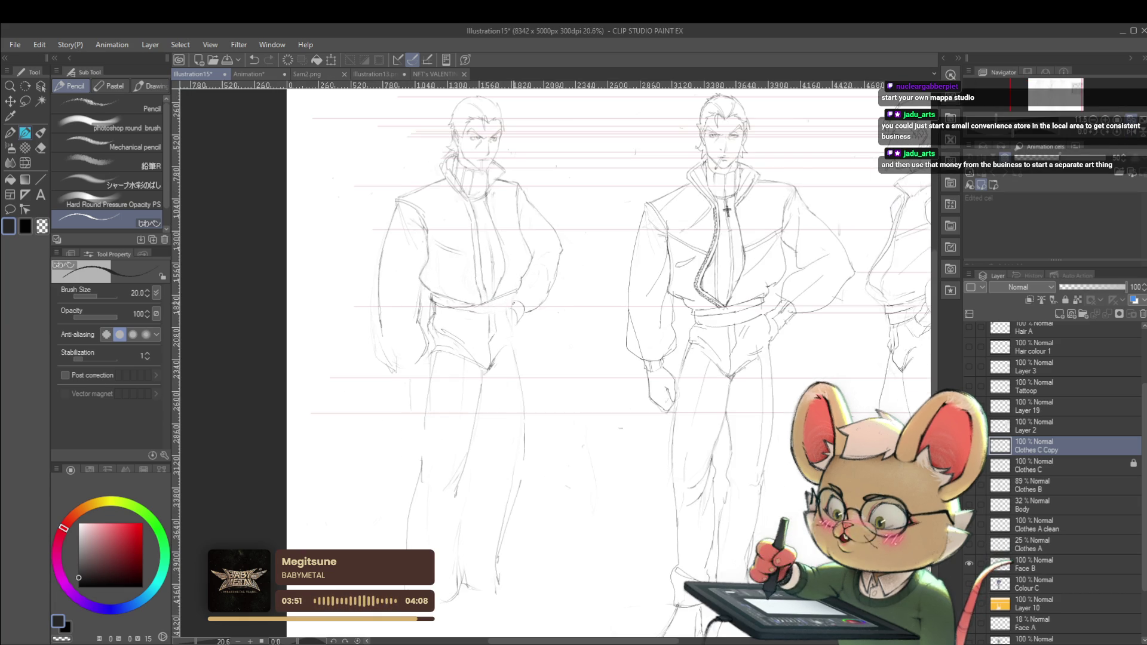
scroll(482, 318, up, 3)
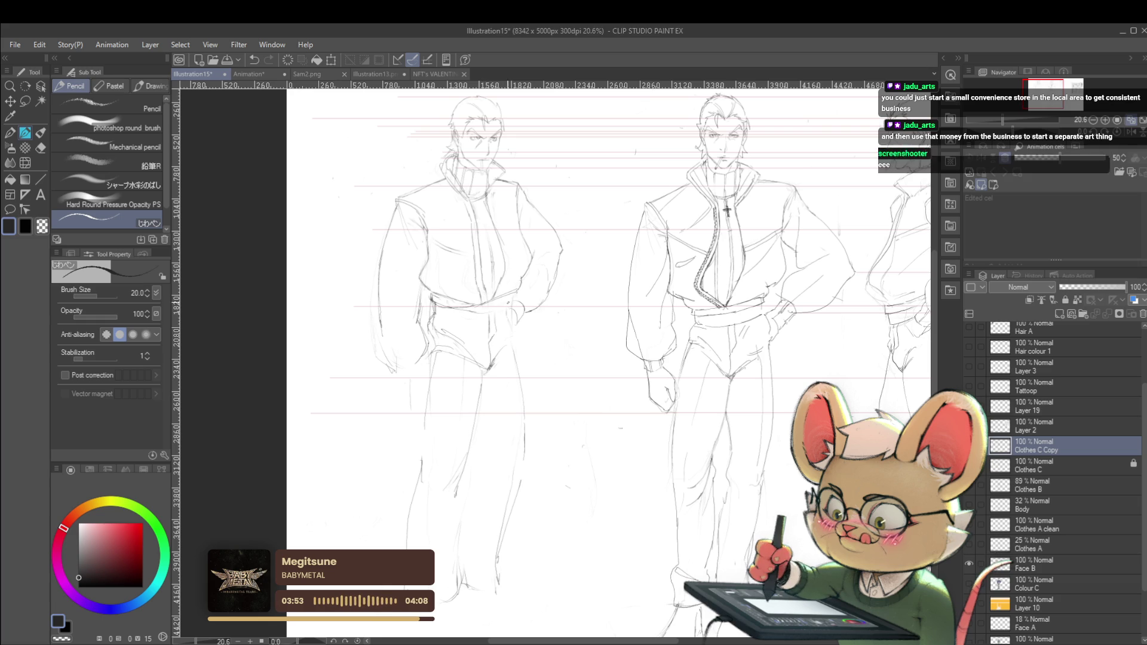
scroll(559, 271, down, 3)
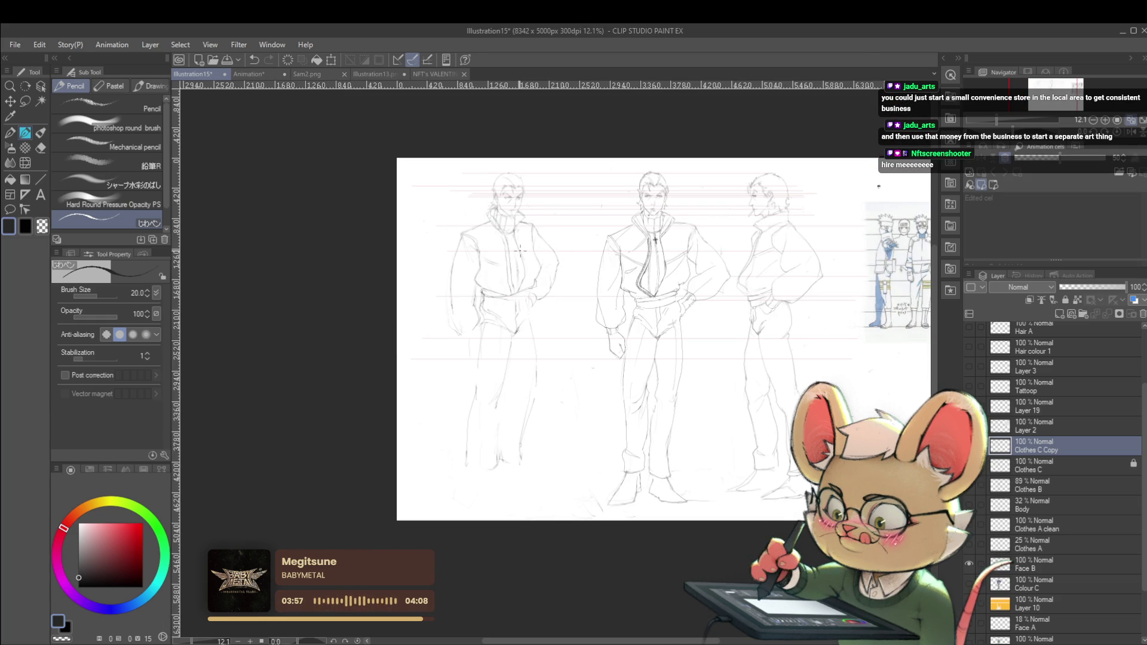
click(1129, 133)
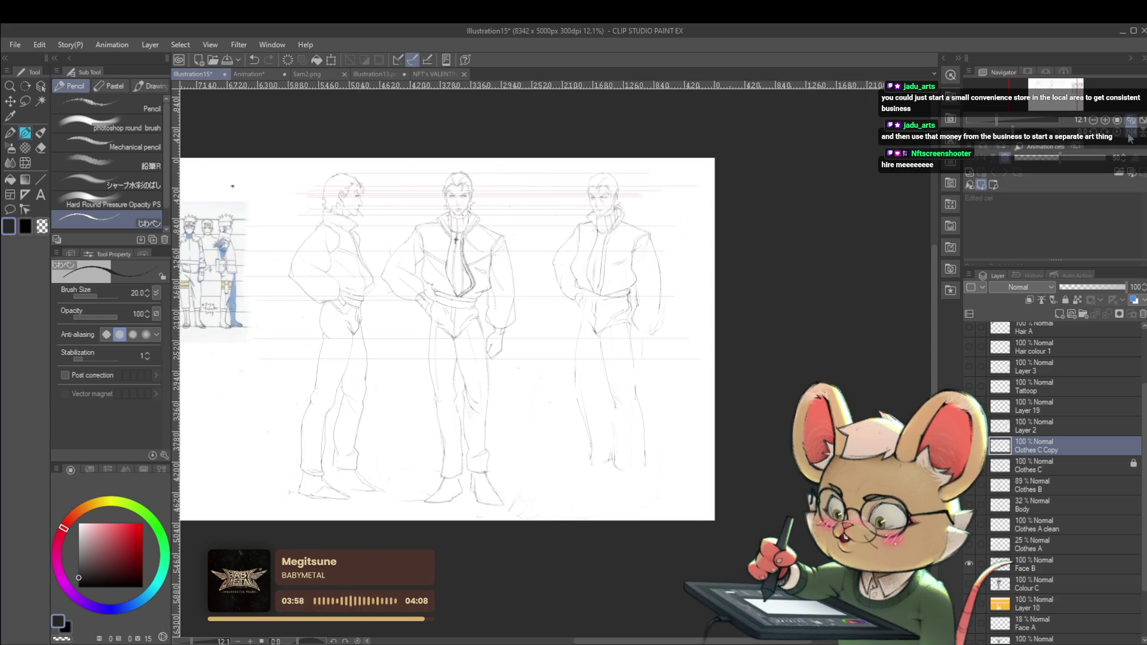
scroll(561, 293, up, 4)
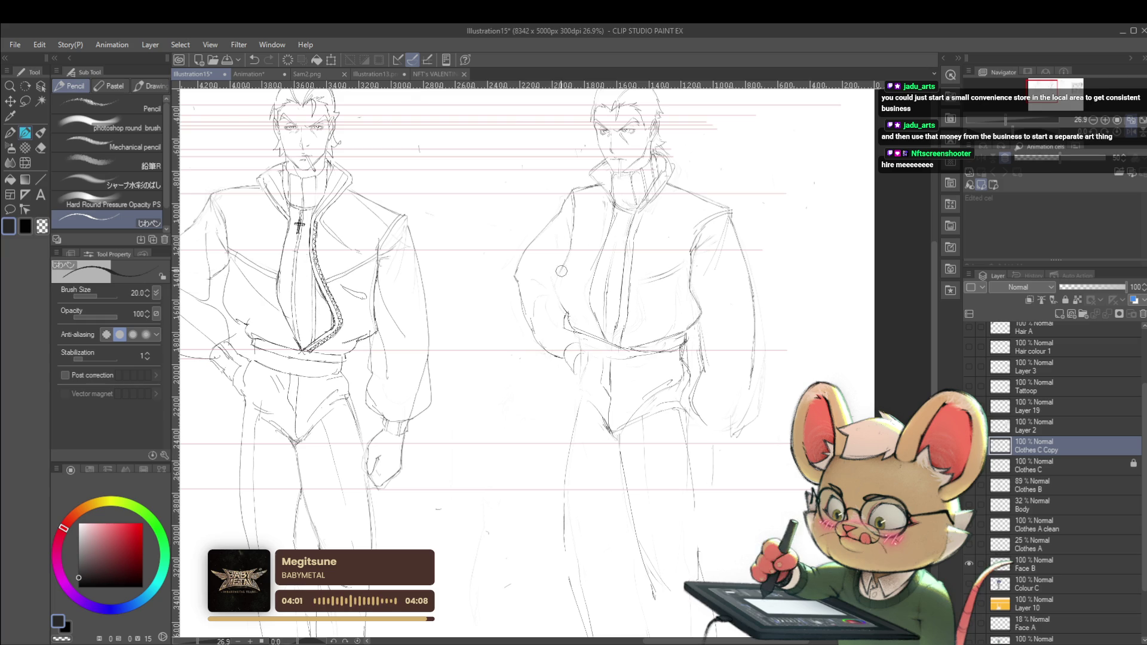
Step: Sketch new pencil lines along the right figure's sleeve and upper arm
drag(585, 245, 617, 242)
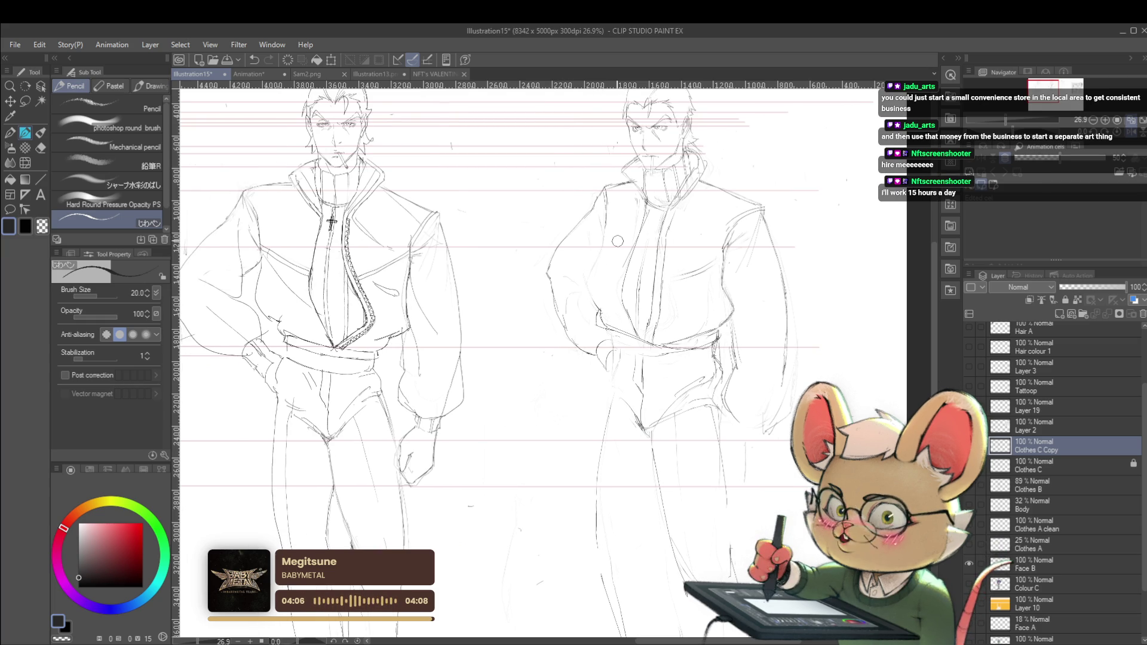
scroll(594, 306, up, 3)
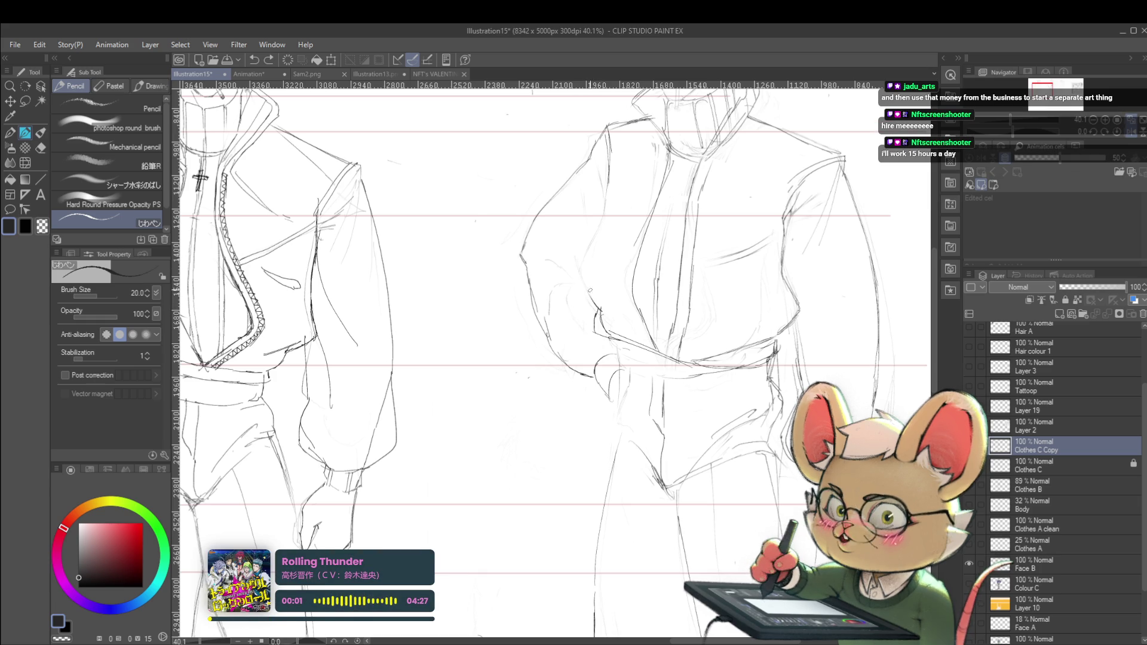
drag(603, 318, 582, 275)
key(ctrl+z)
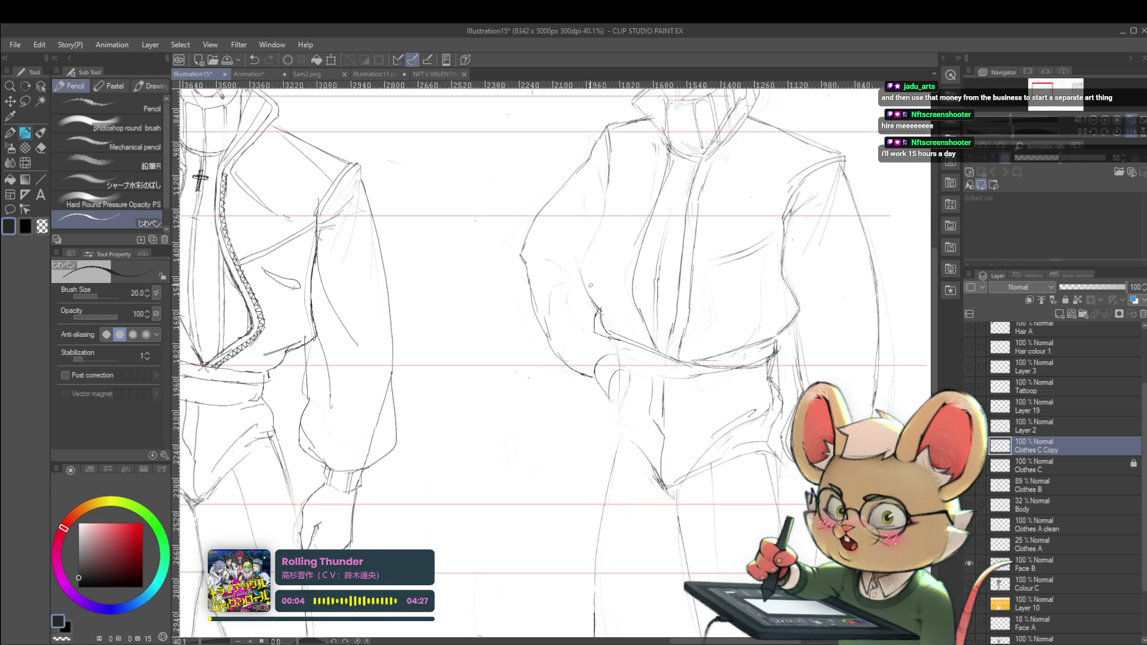
scroll(587, 272, down, 2)
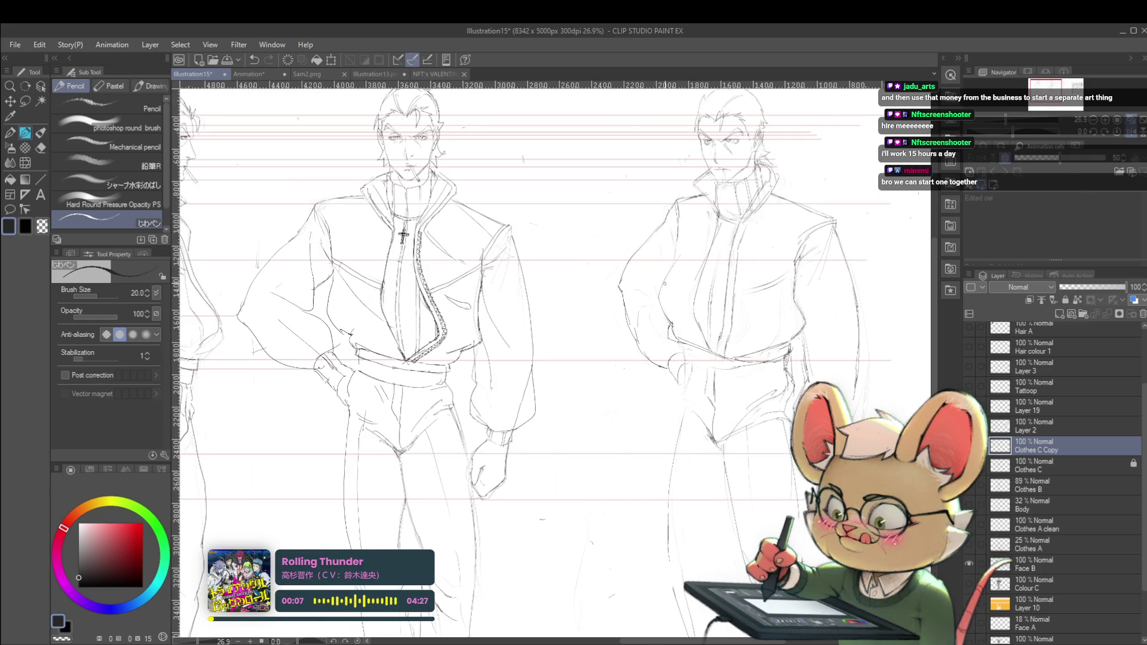
key(ctrl+z)
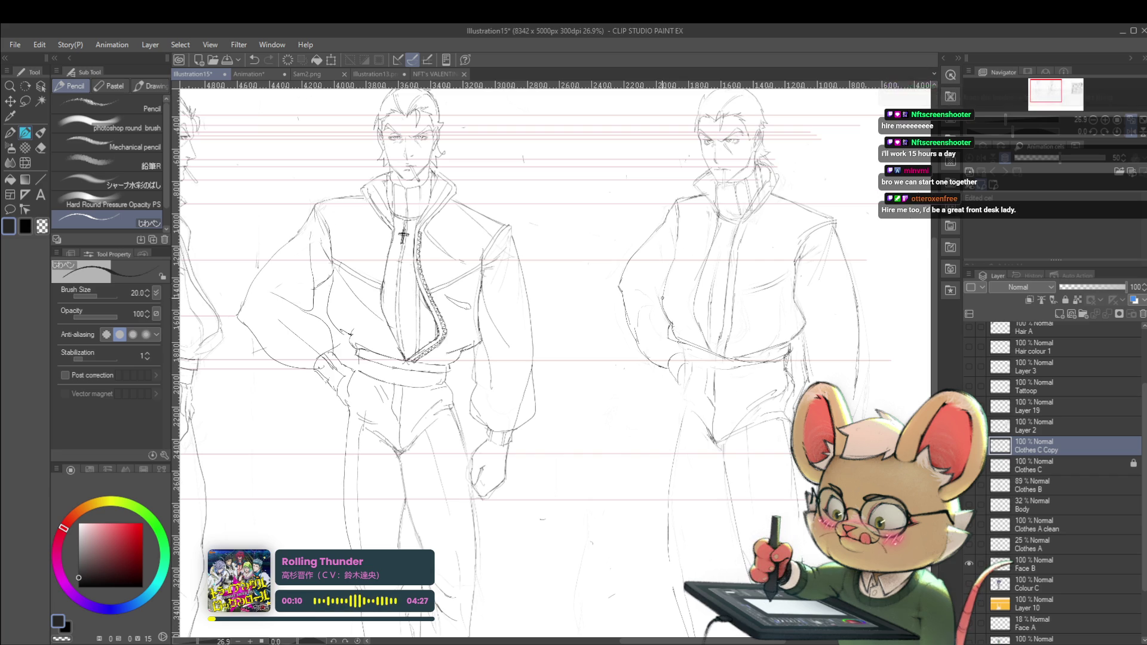
drag(676, 263, 662, 295)
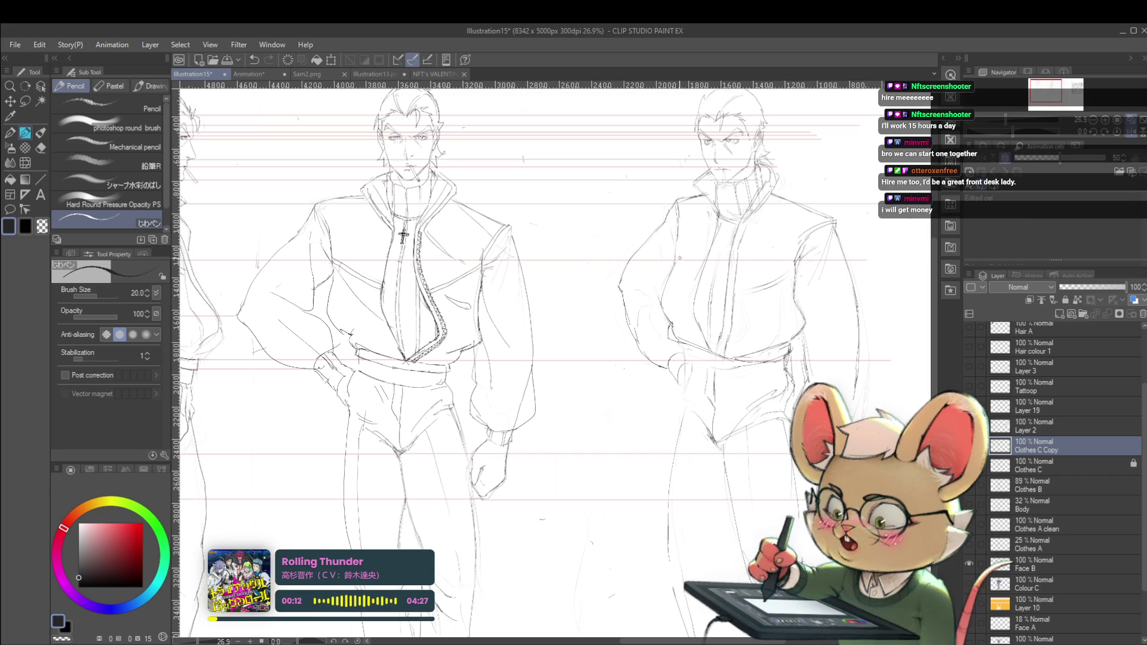
drag(673, 227, 671, 257)
scroll(555, 358, down, 3)
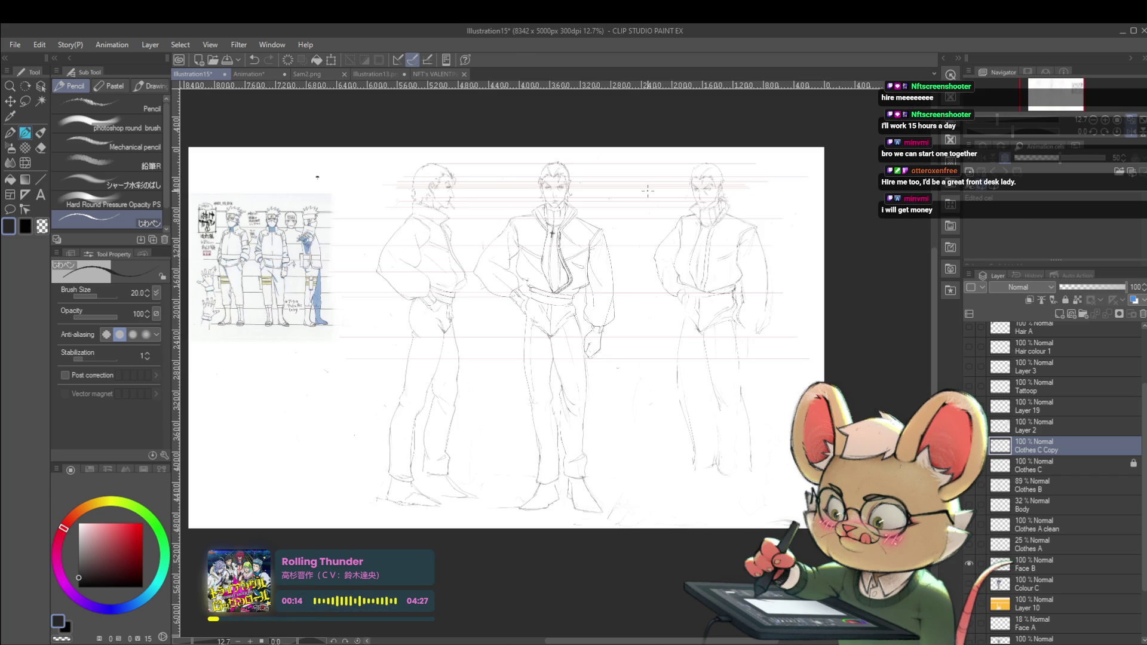
Step: Check the sketch mirrored, then draw a vertical pencil line down the three-quarter figure's chest
click(1132, 137)
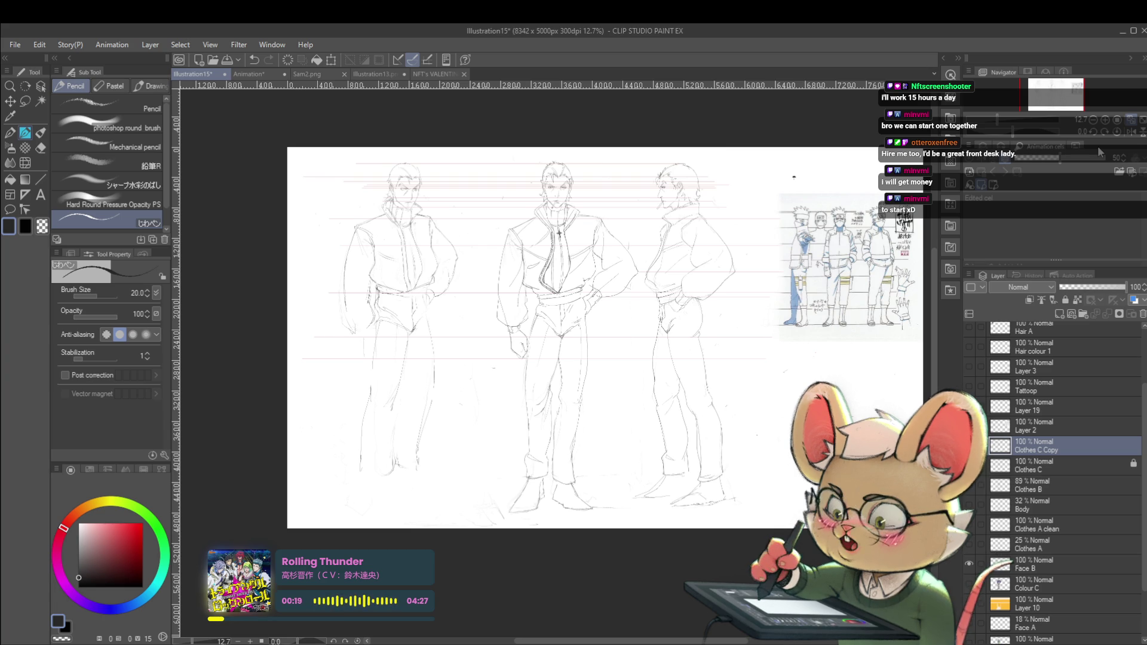
click(1131, 131)
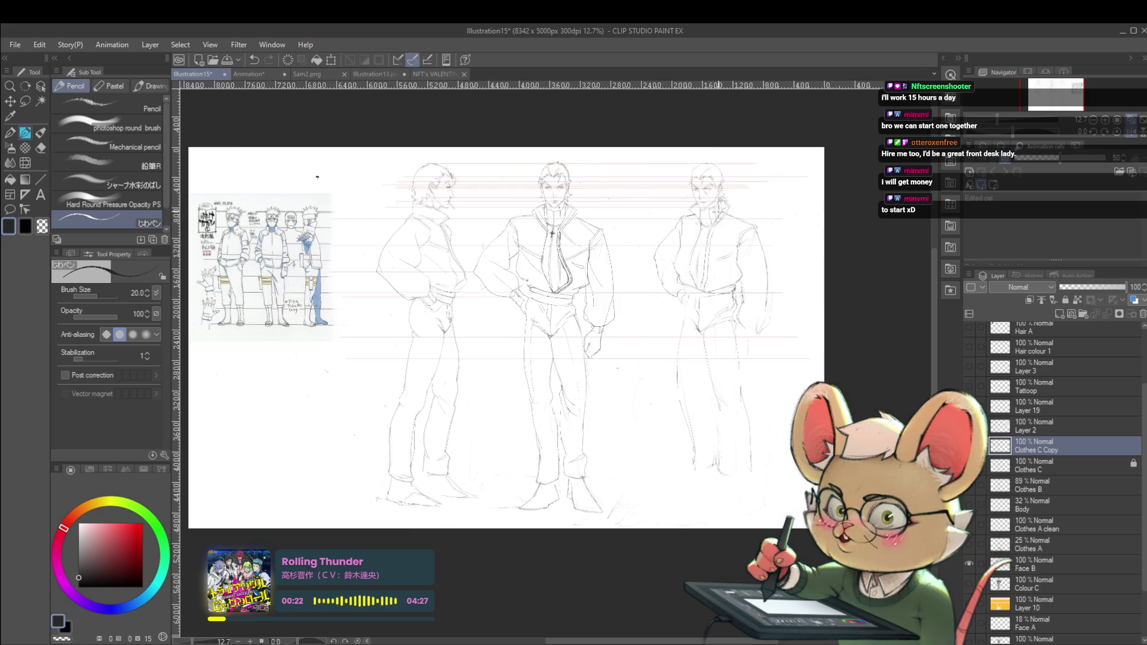
scroll(665, 226, up, 3)
scroll(703, 246, down, 2)
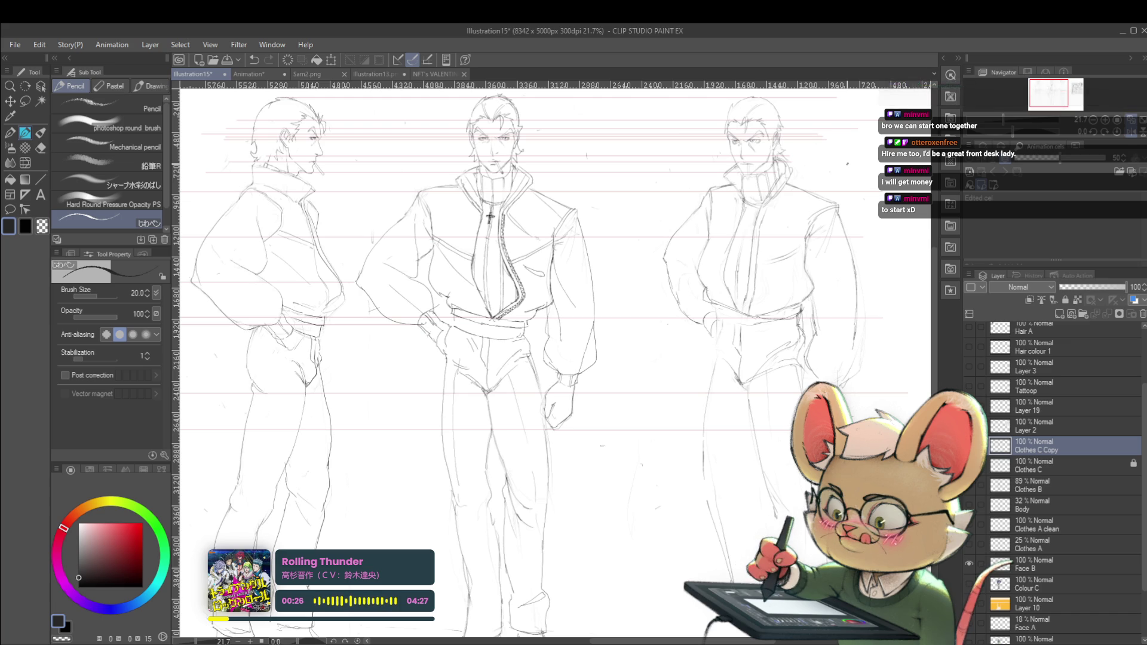
click(1131, 135)
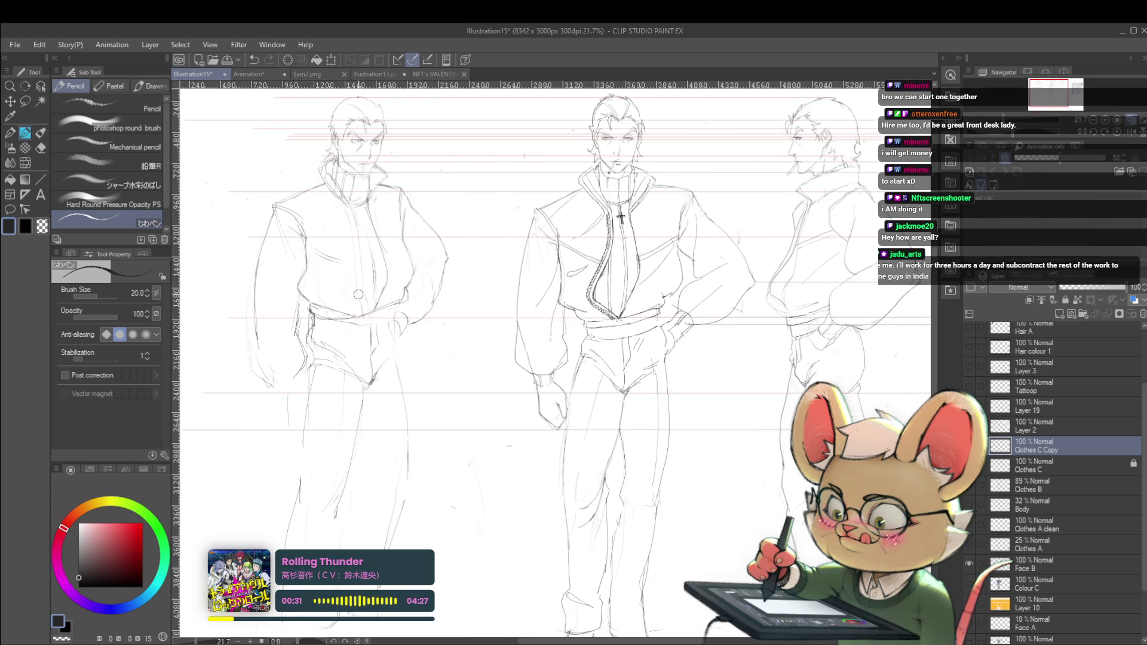
drag(353, 209, 356, 291)
key(ctrl+z)
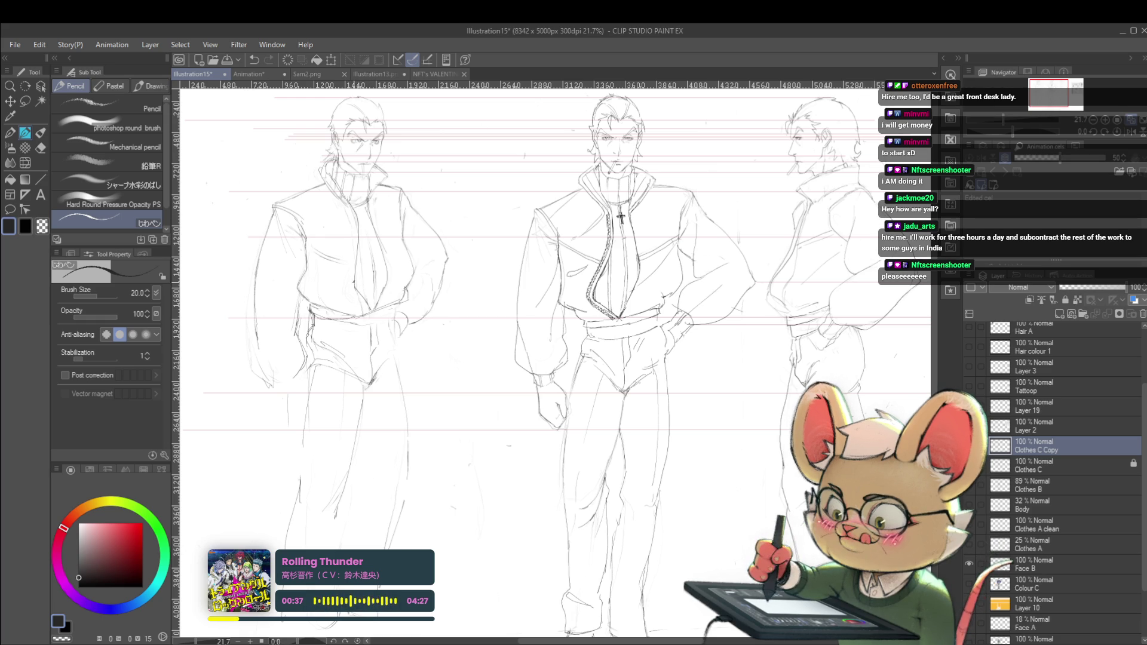
drag(349, 205, 352, 285)
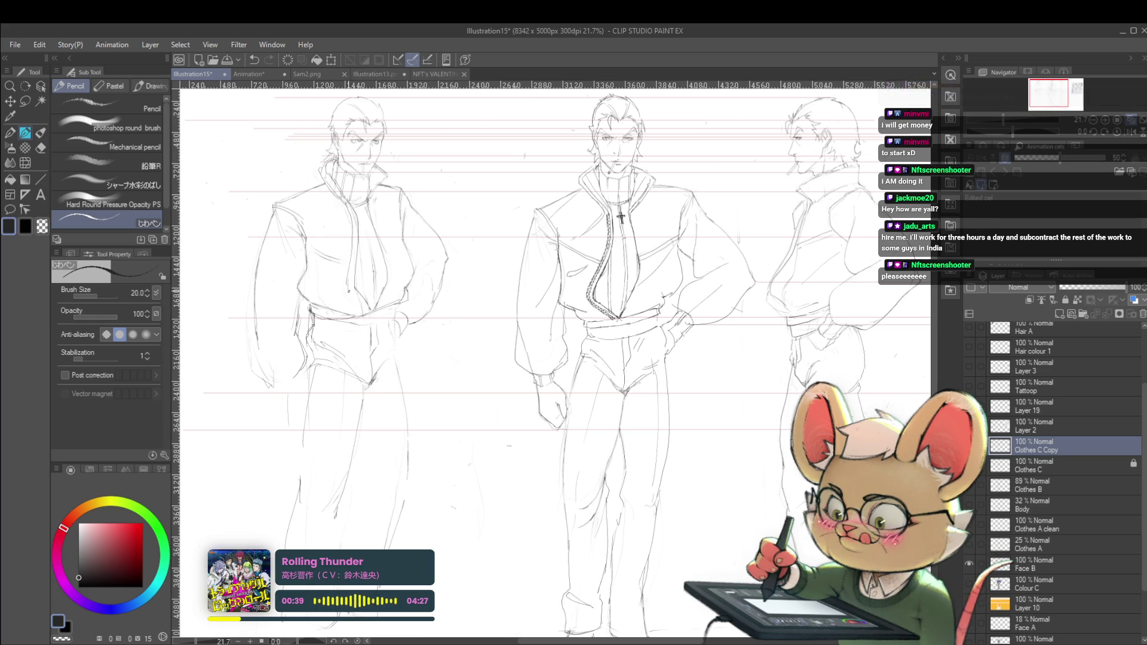
scroll(359, 257, down, 3)
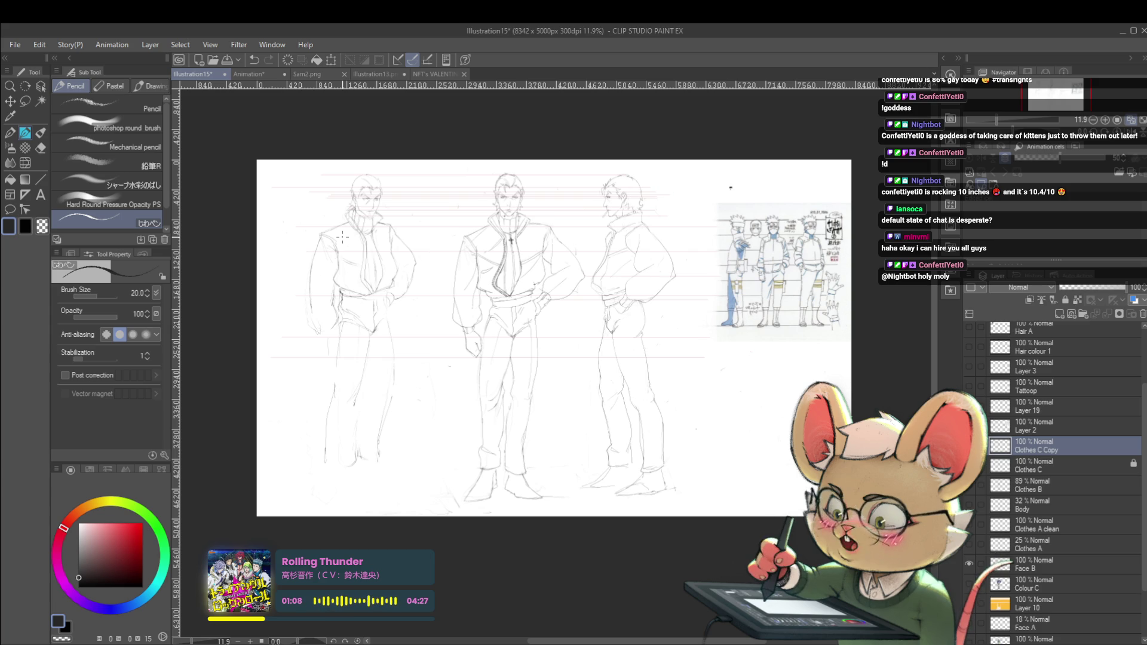
Step: Unflip the view and recentre the sheet to frame the figures
key(h)
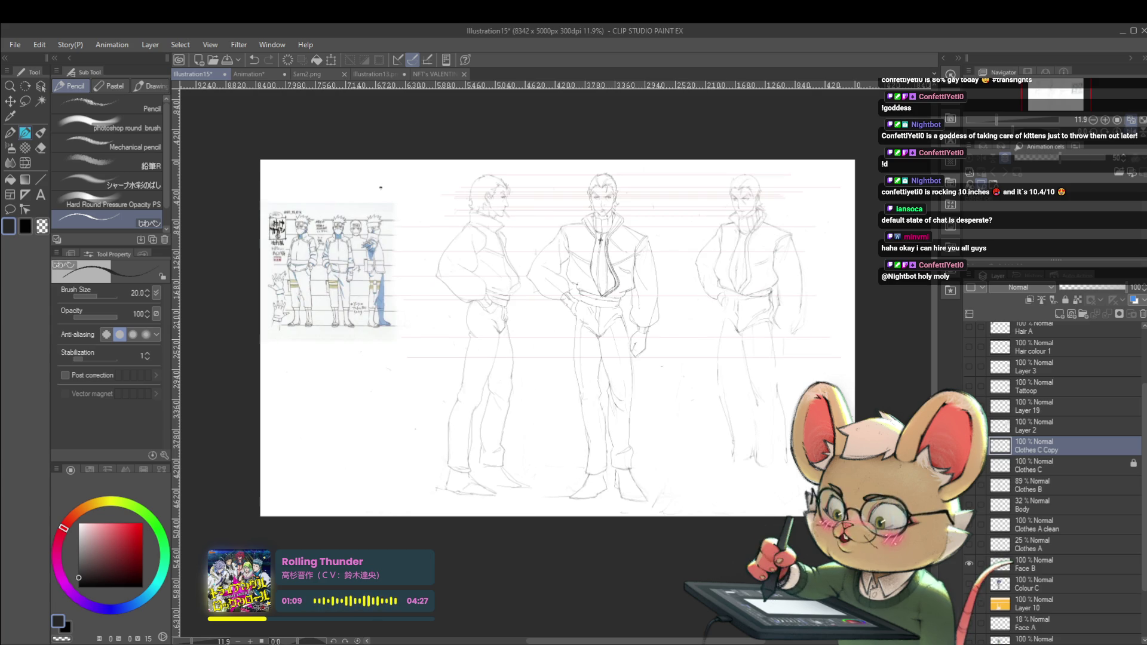
drag(808, 201, 662, 198)
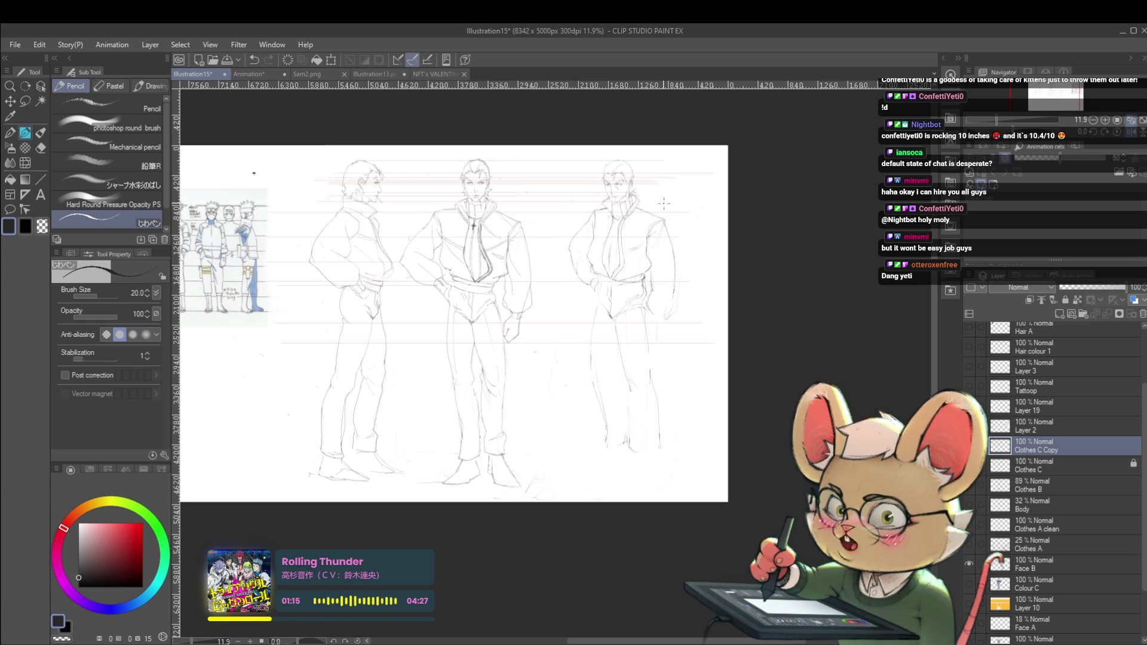
scroll(663, 251, up, 5)
scroll(594, 327, down, 3)
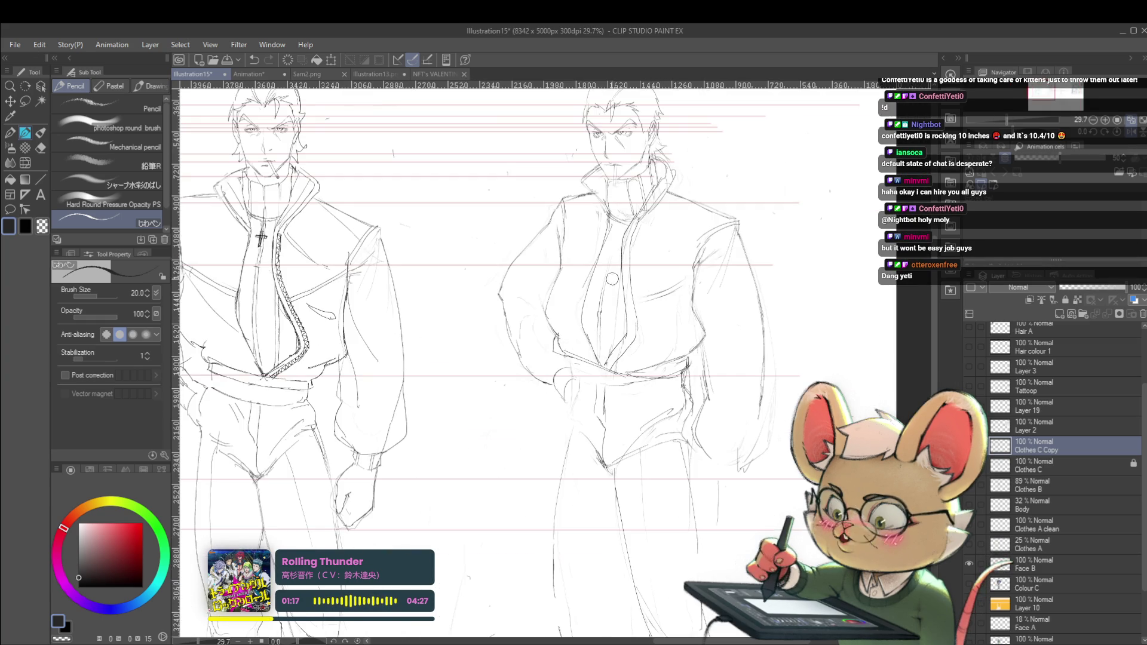
drag(579, 298, 593, 335)
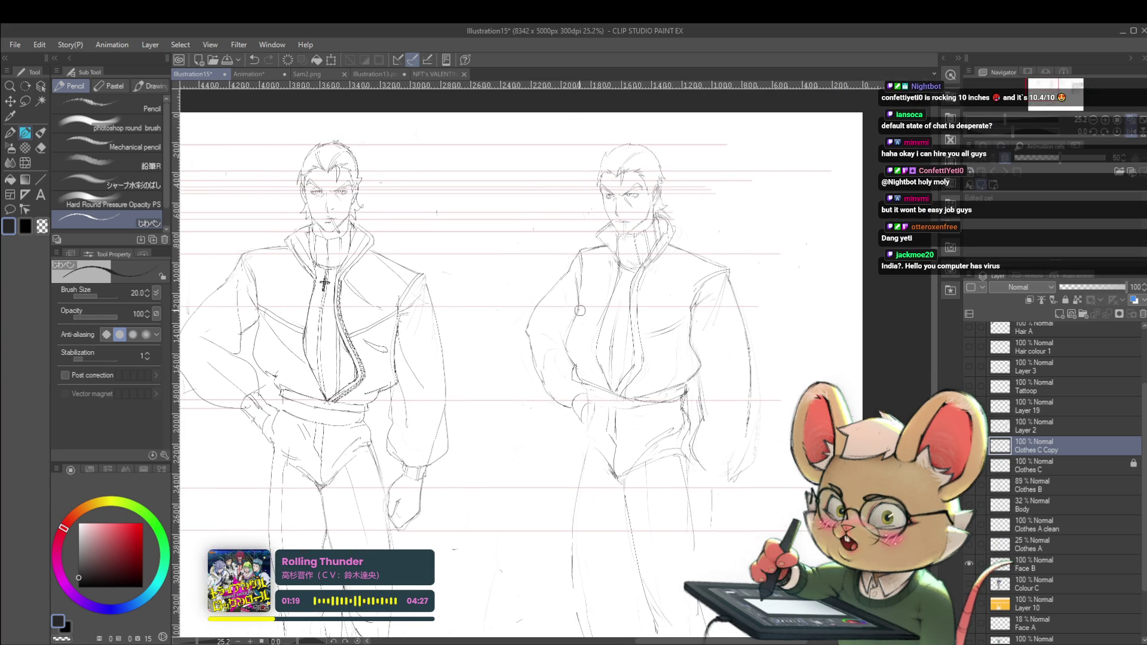
scroll(597, 310, up, 1)
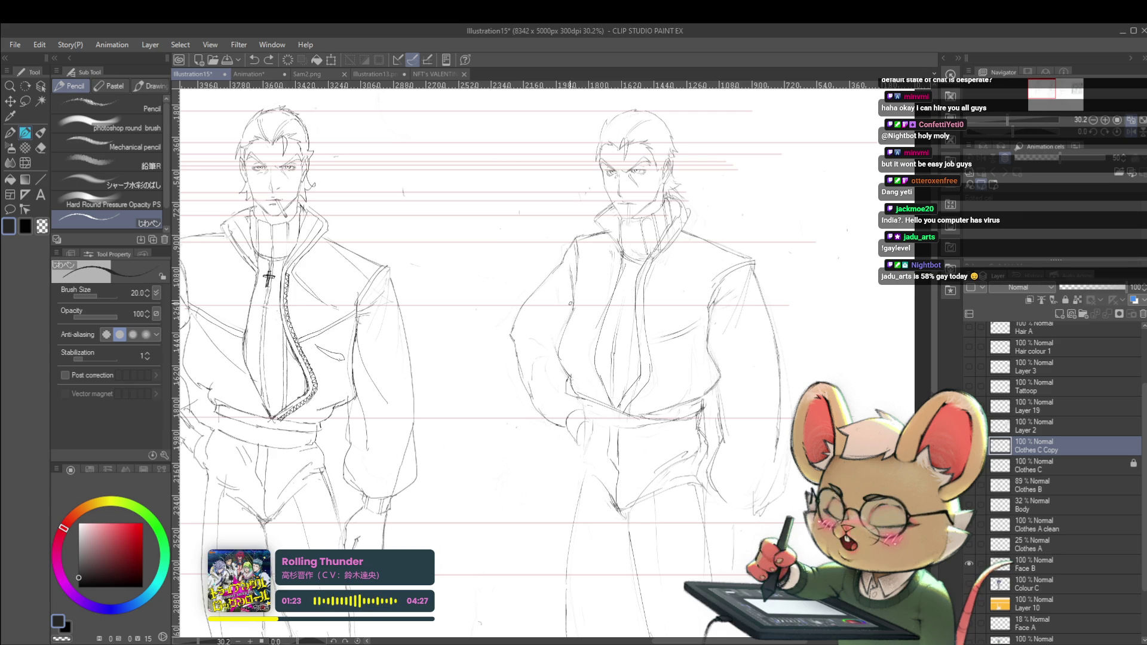
scroll(571, 304, down, 3)
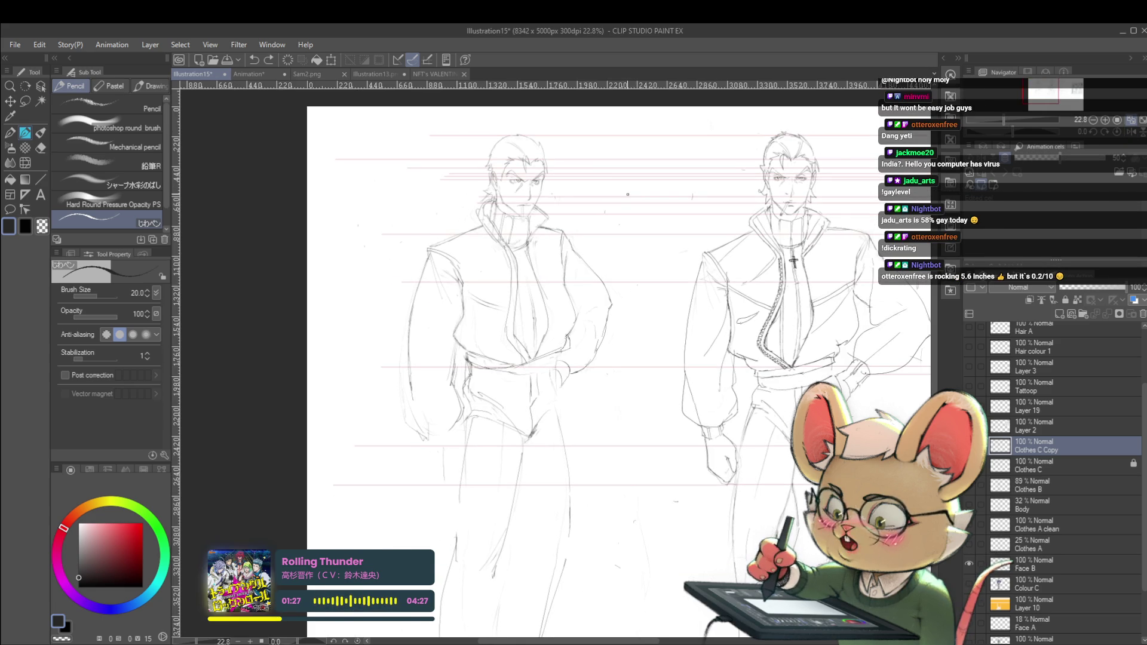
scroll(627, 194, up, 2)
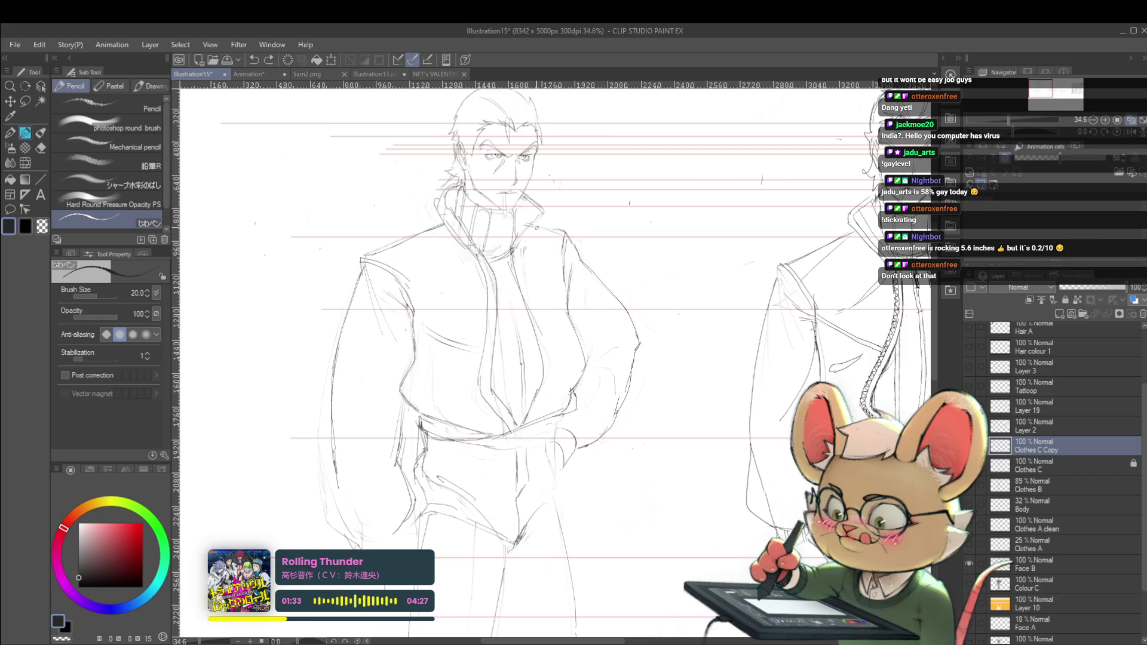
drag(551, 237, 518, 233)
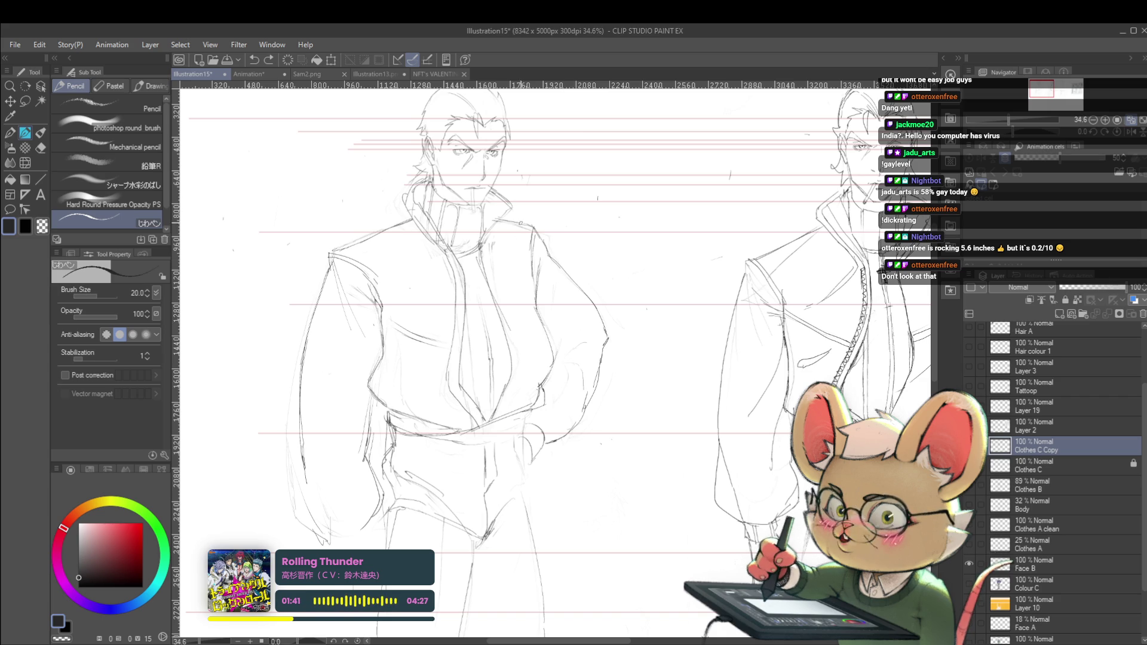
scroll(464, 158, down, 5)
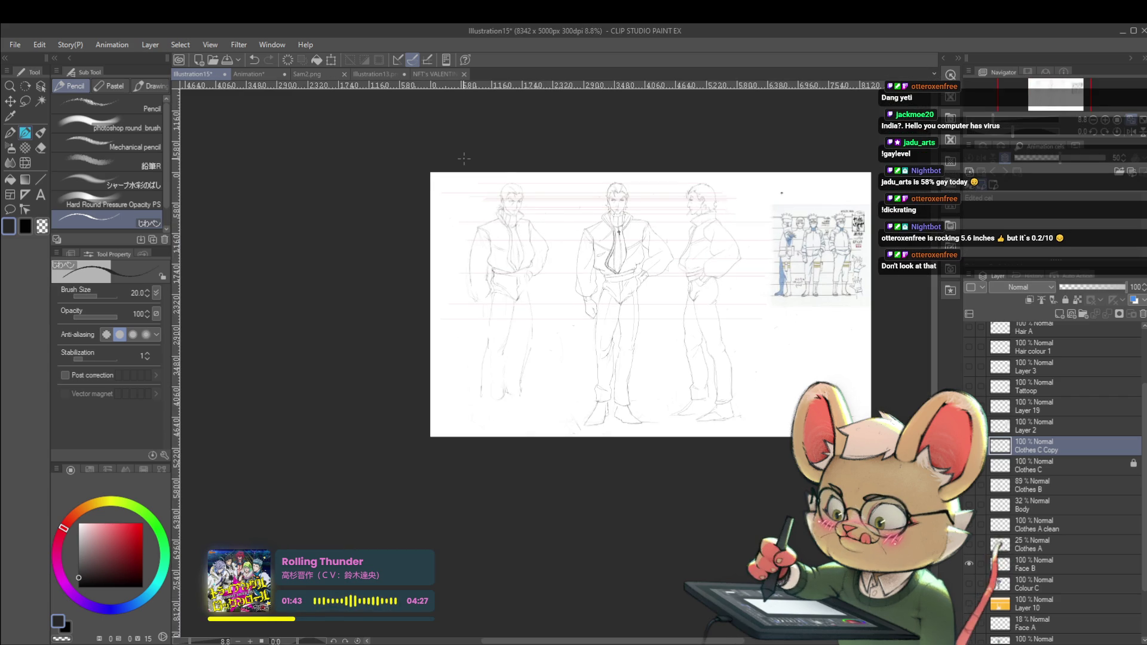
scroll(525, 221, up, 3)
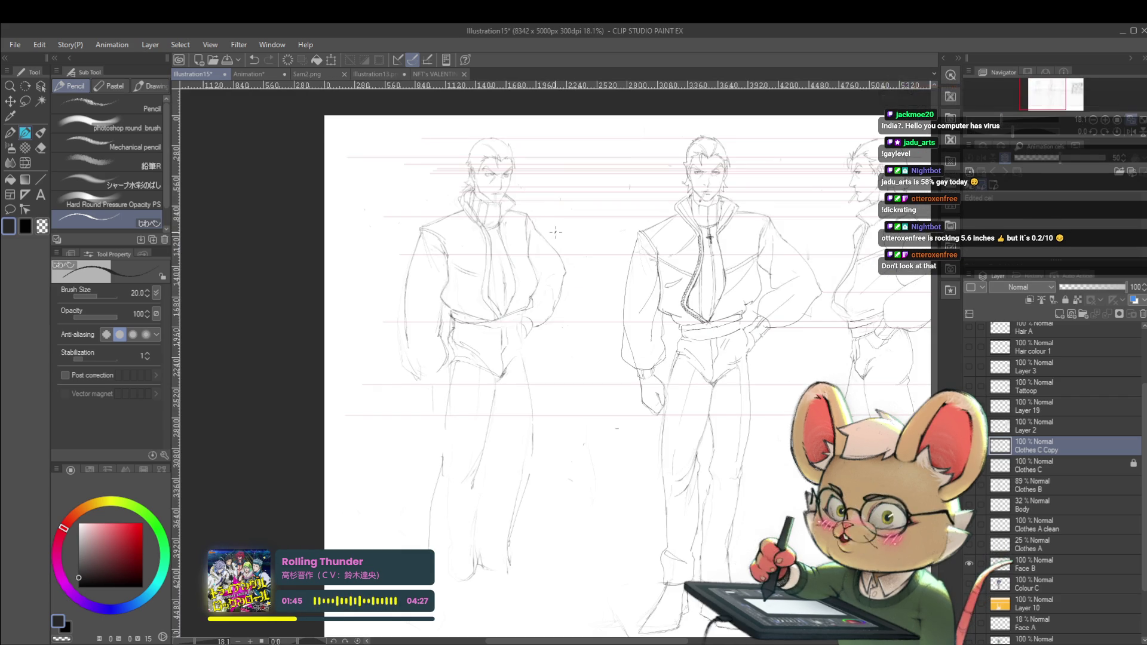
scroll(519, 210, up, 3)
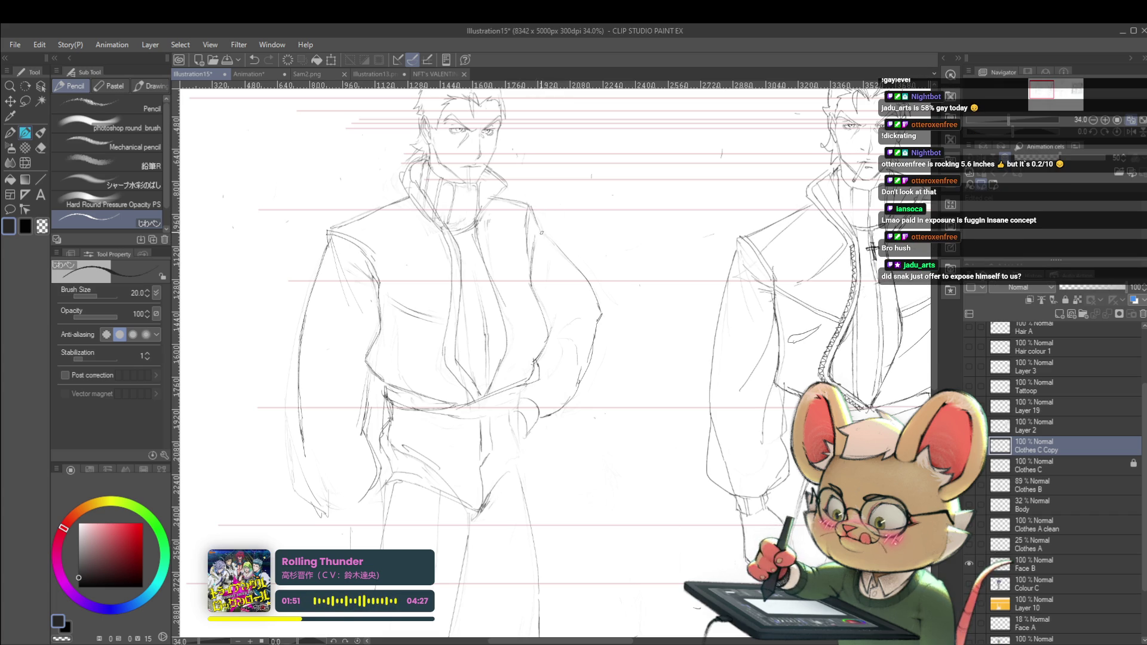
scroll(555, 241, down, 2)
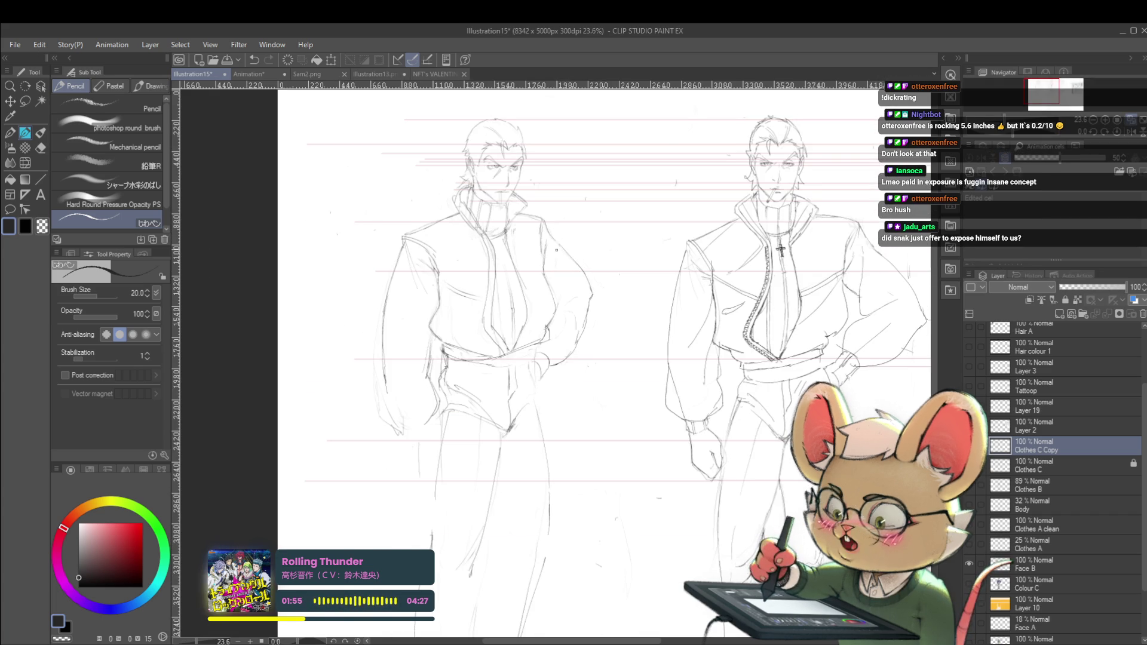
Step: Mirror the view and sketch the mouth and lips below the nose
click(1130, 131)
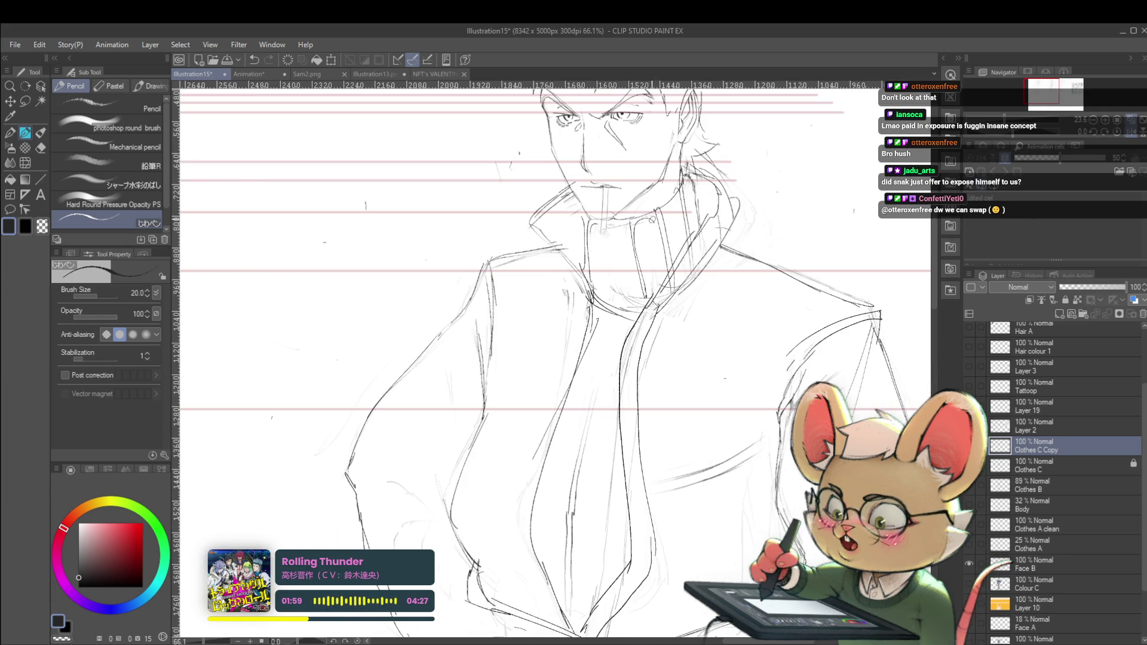
scroll(622, 183, up, 5)
scroll(631, 213, down, 4)
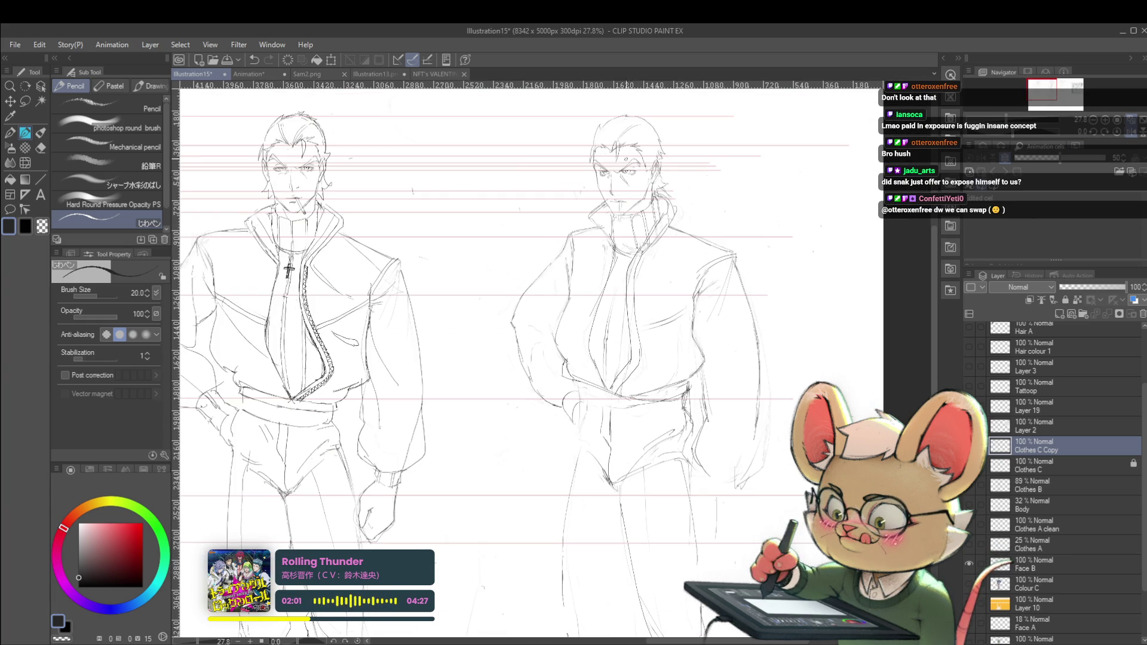
scroll(617, 194, up, 7)
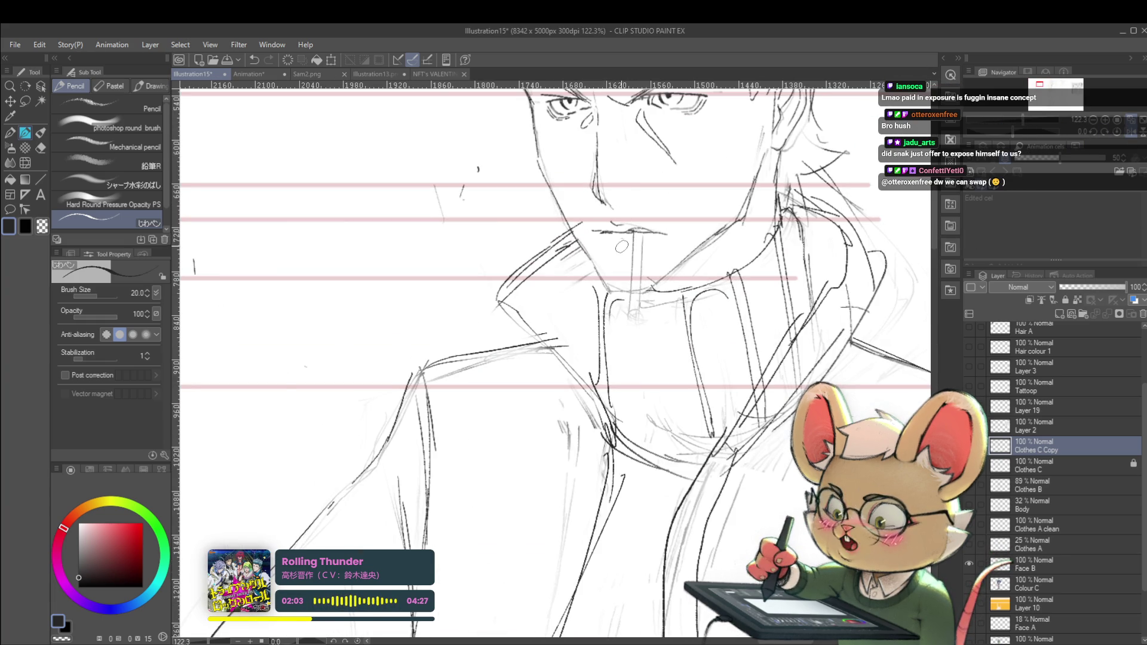
drag(621, 247, 635, 253)
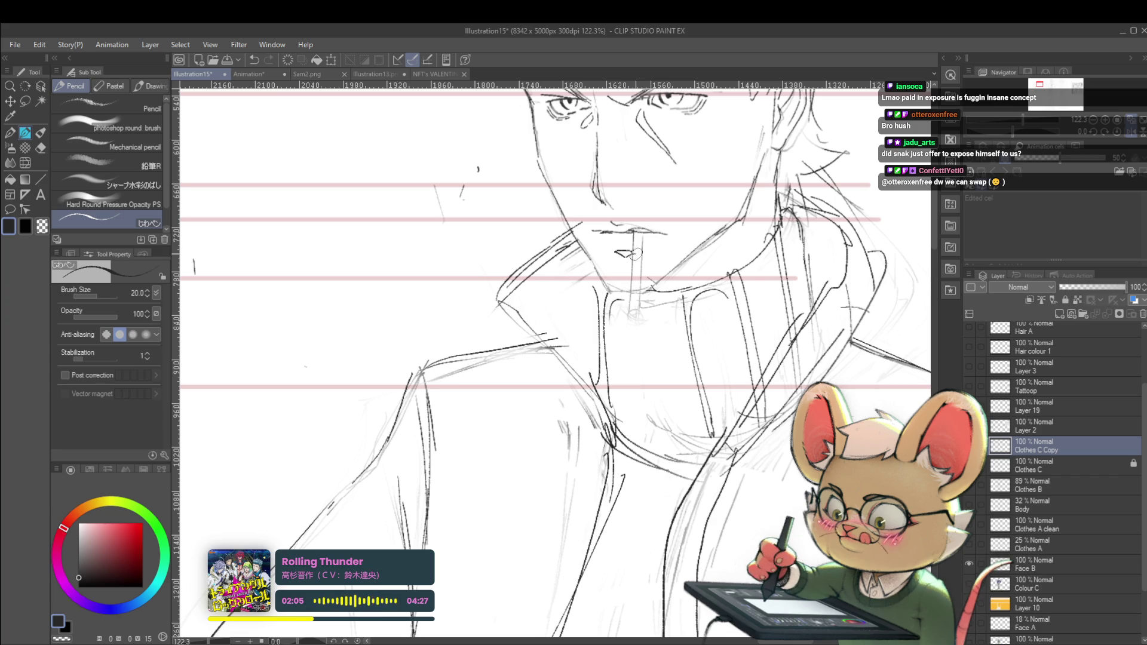
scroll(636, 254, down, 8)
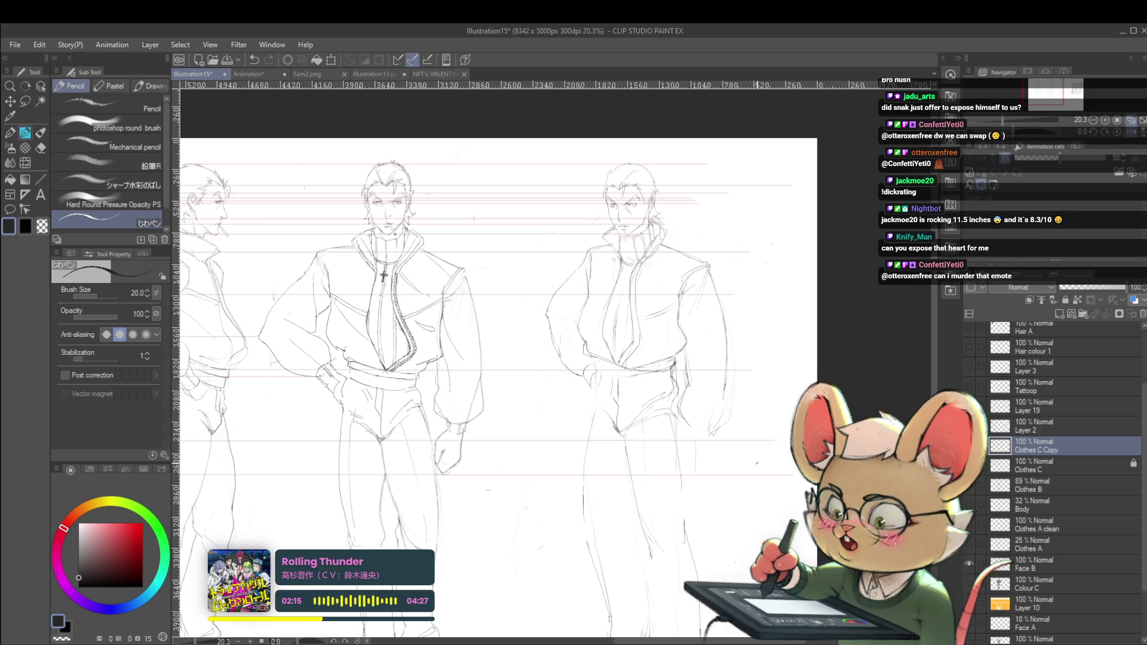
Step: Shift the view to the first figure and add a short stroke along its side
drag(537, 359, 837, 358)
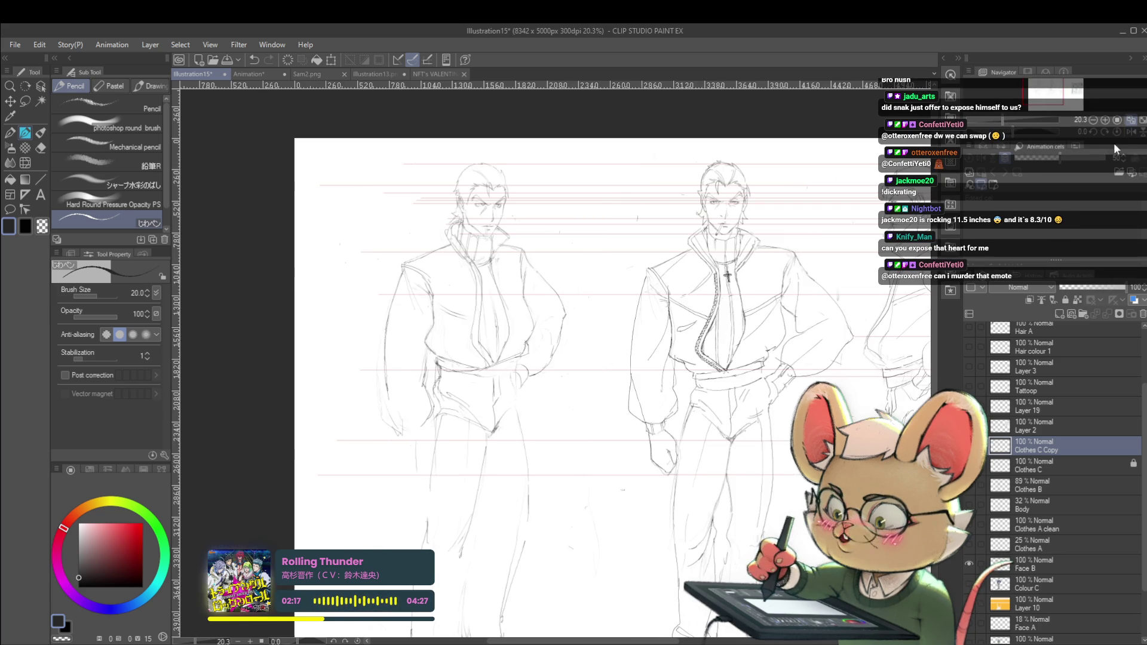
drag(537, 359, 658, 293)
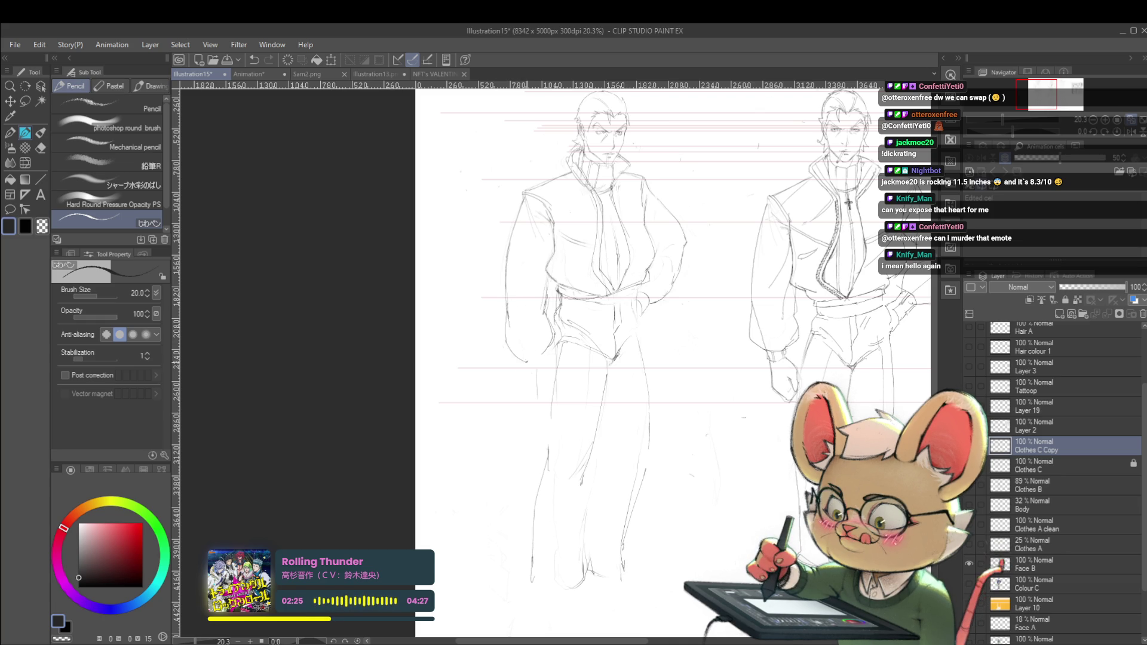
drag(507, 313, 509, 348)
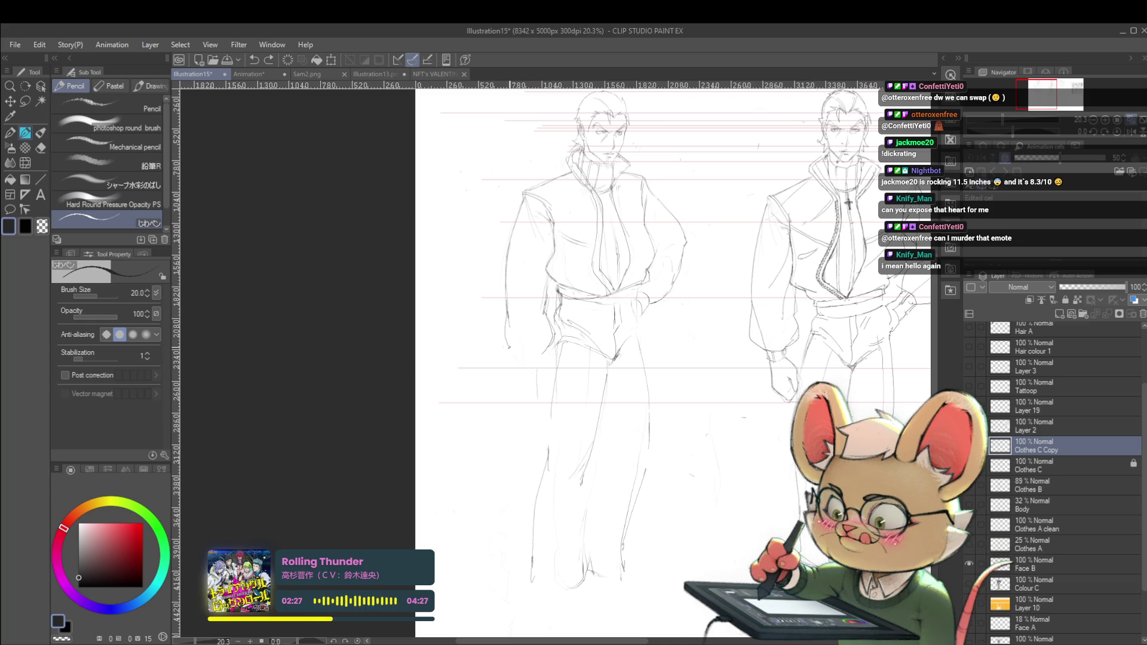
scroll(515, 299, down, 2)
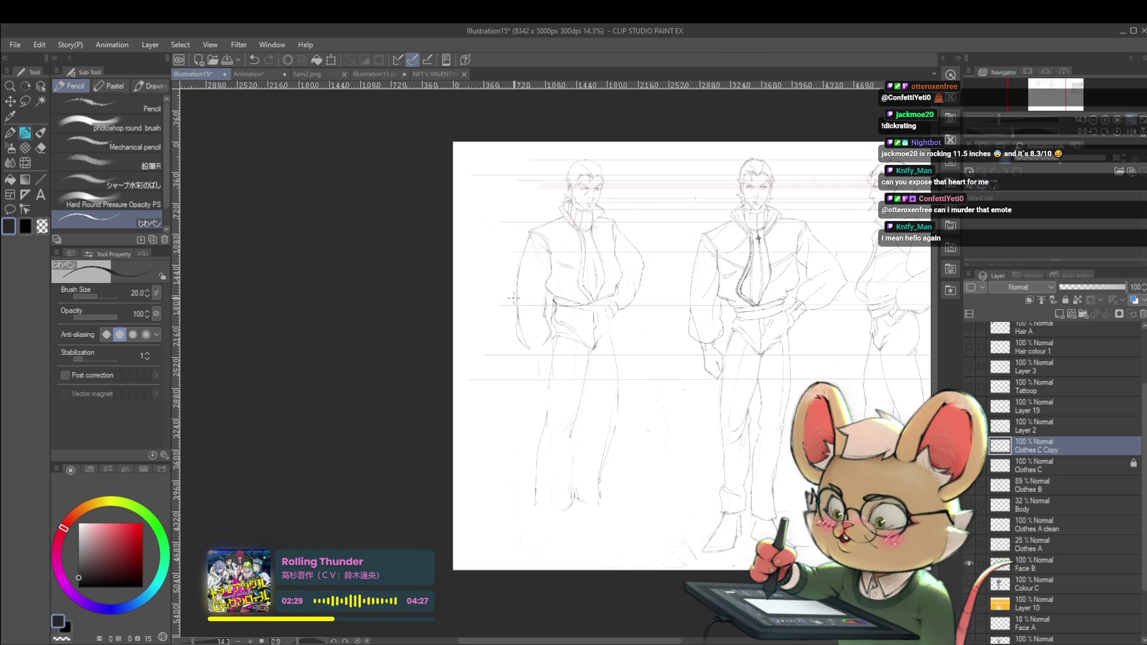
scroll(543, 325, up, 3)
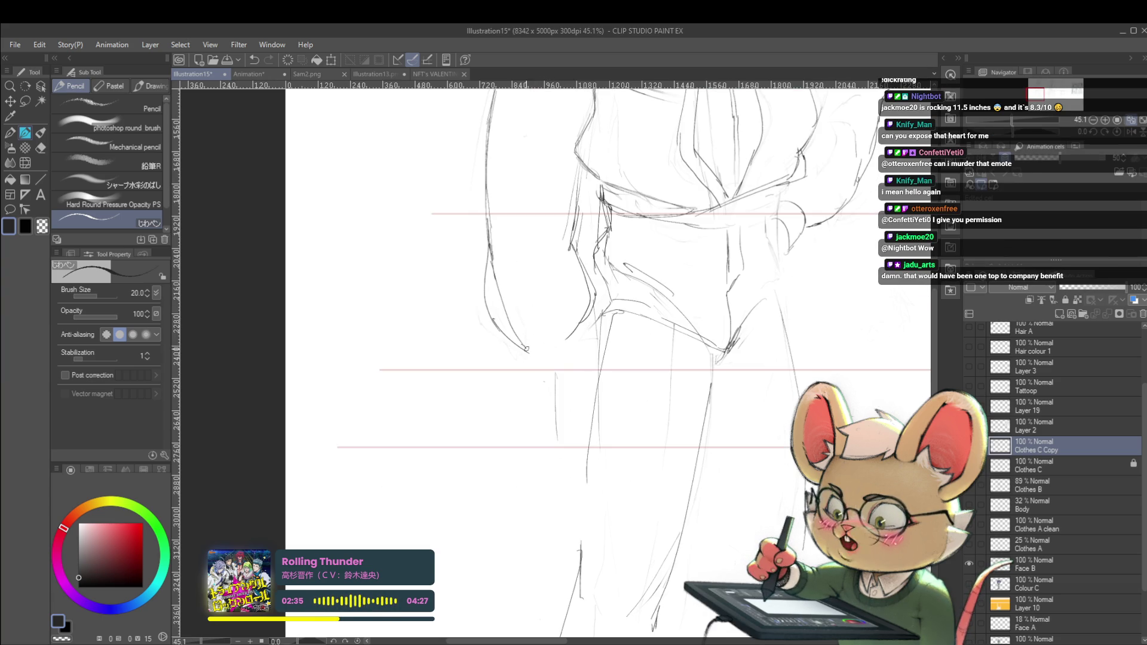
Step: Curve the line at the trouser leg's bottom, then check the sheet mirrored and flip back
drag(524, 351, 562, 345)
key(ctrl+z)
scroll(562, 344, down, 3)
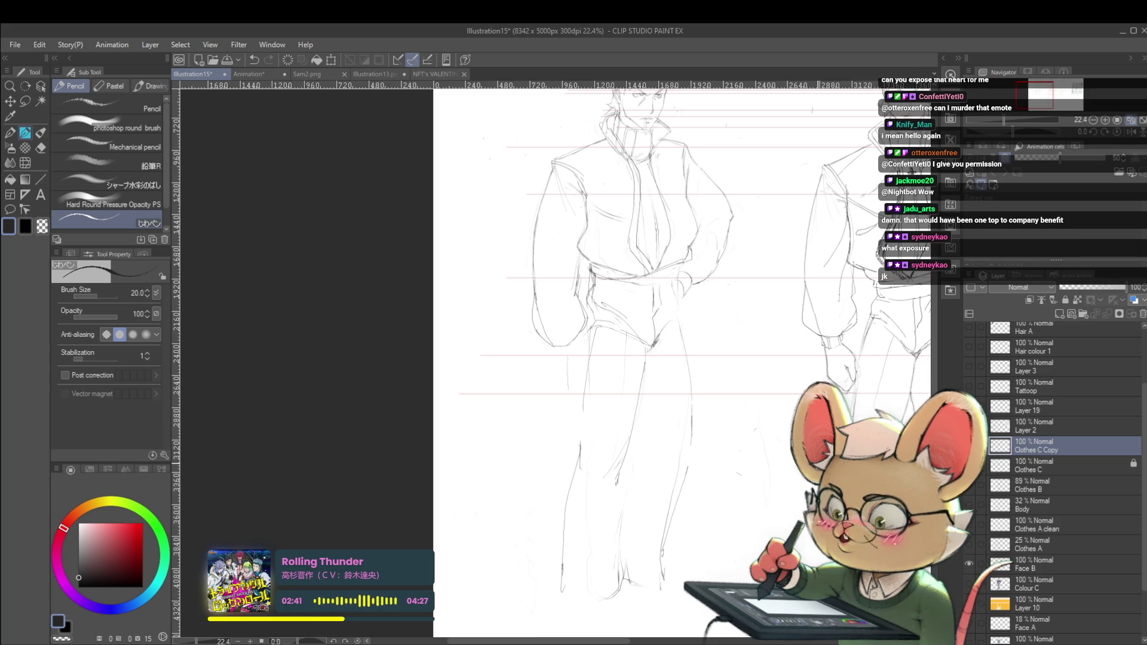
click(1132, 132)
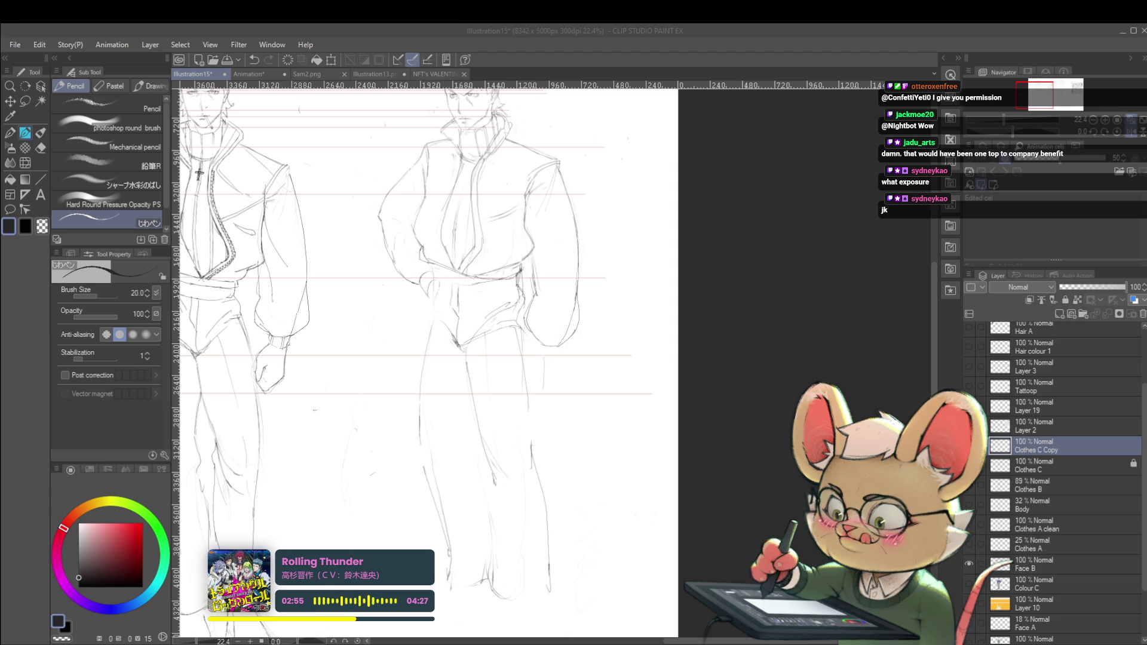
click(1131, 133)
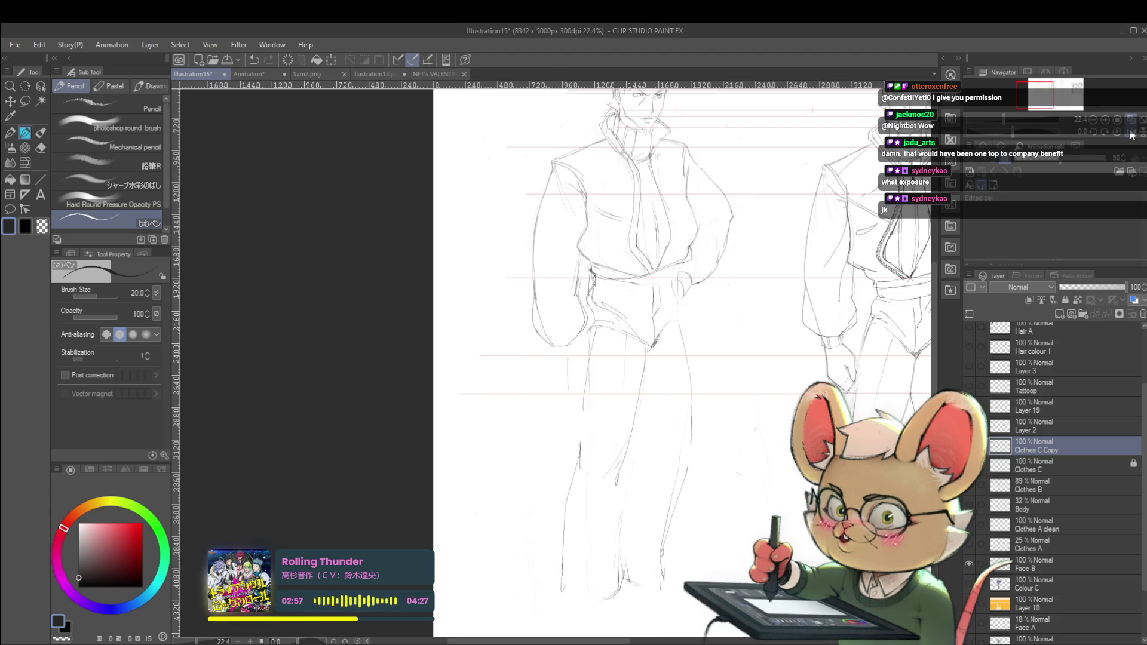
scroll(622, 261, up, 3)
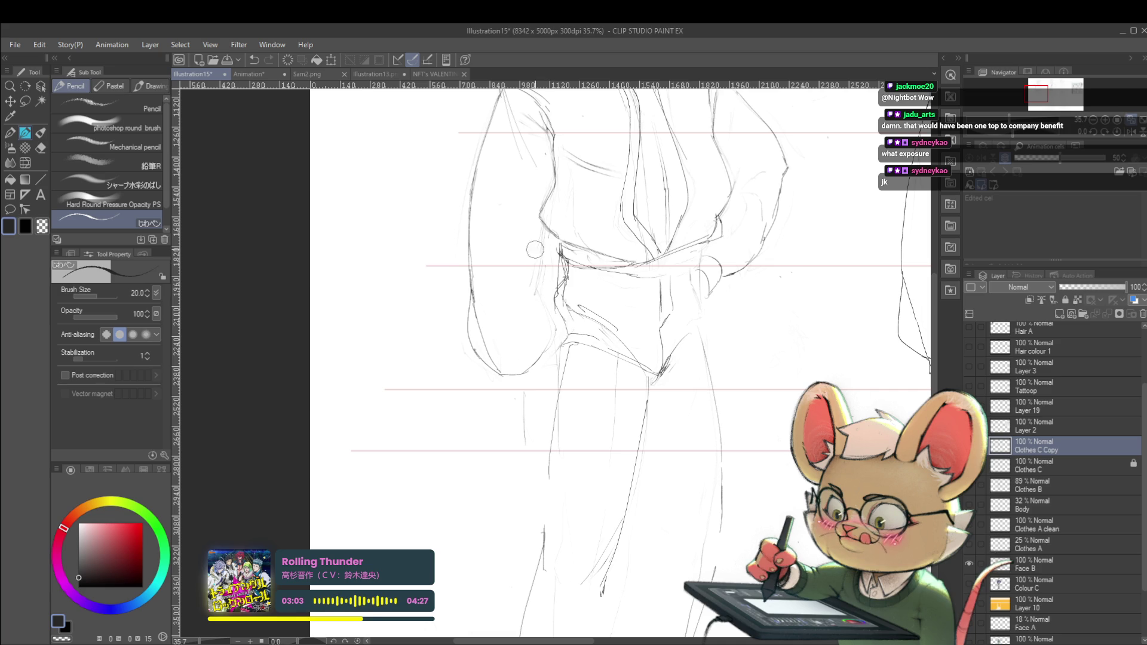
scroll(535, 249, down, 5)
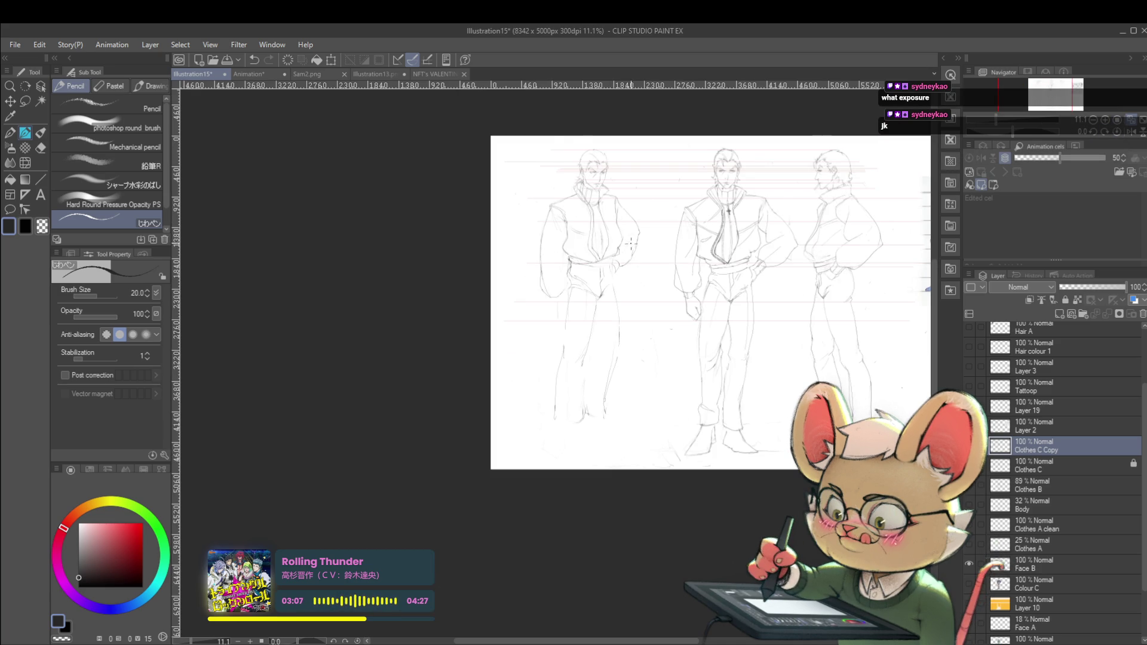
Step: Look over the three figures, then zoom out to show the whole unmirrored sheet with its reference
scroll(631, 244, up, 3)
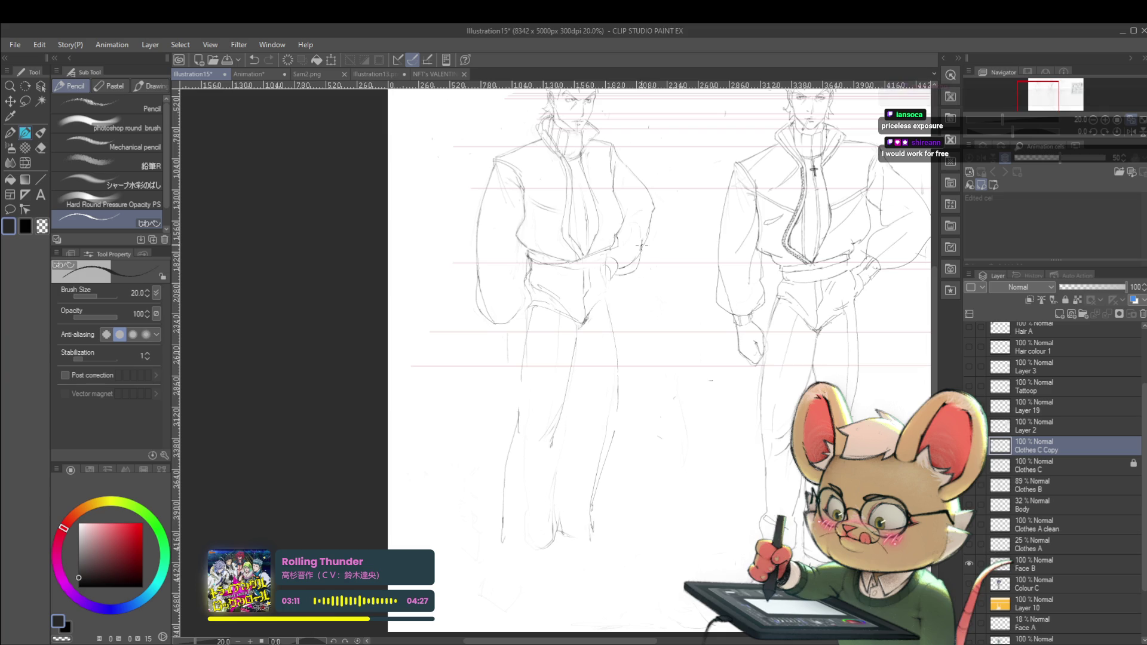
scroll(611, 223, down, 4)
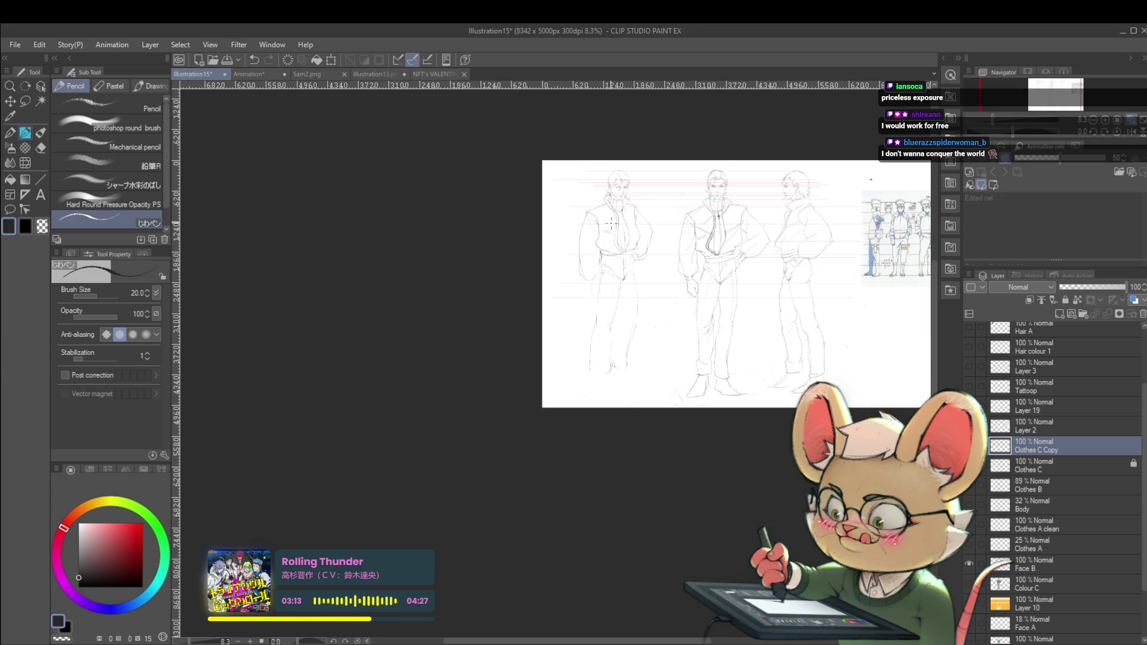
scroll(610, 222, up, 6)
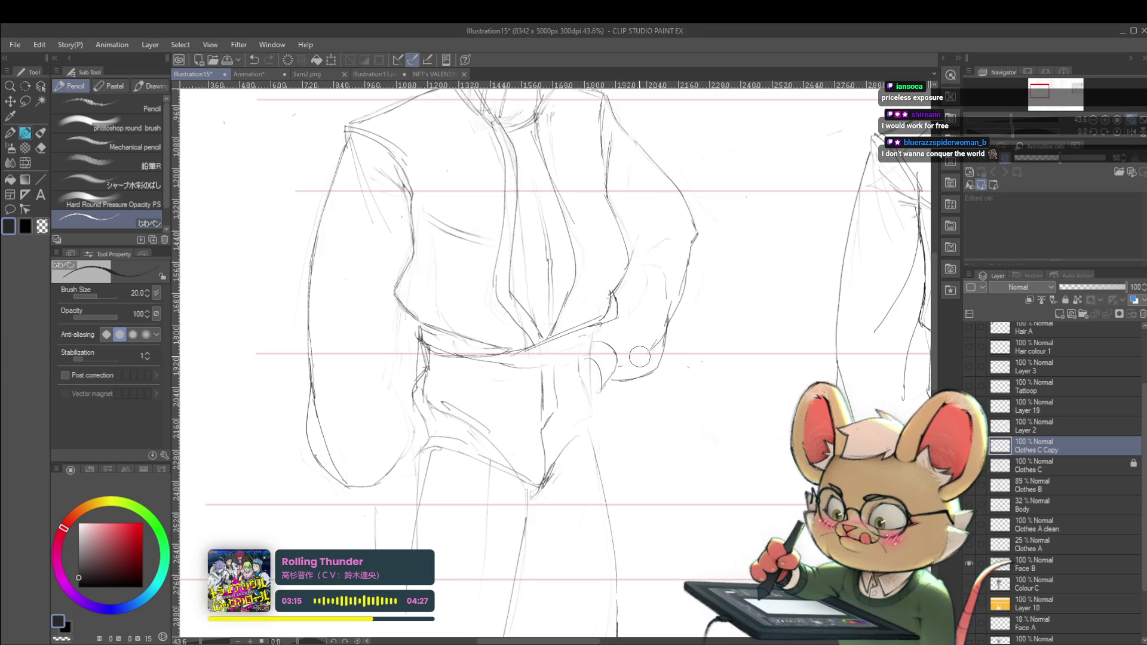
scroll(701, 259, down, 3)
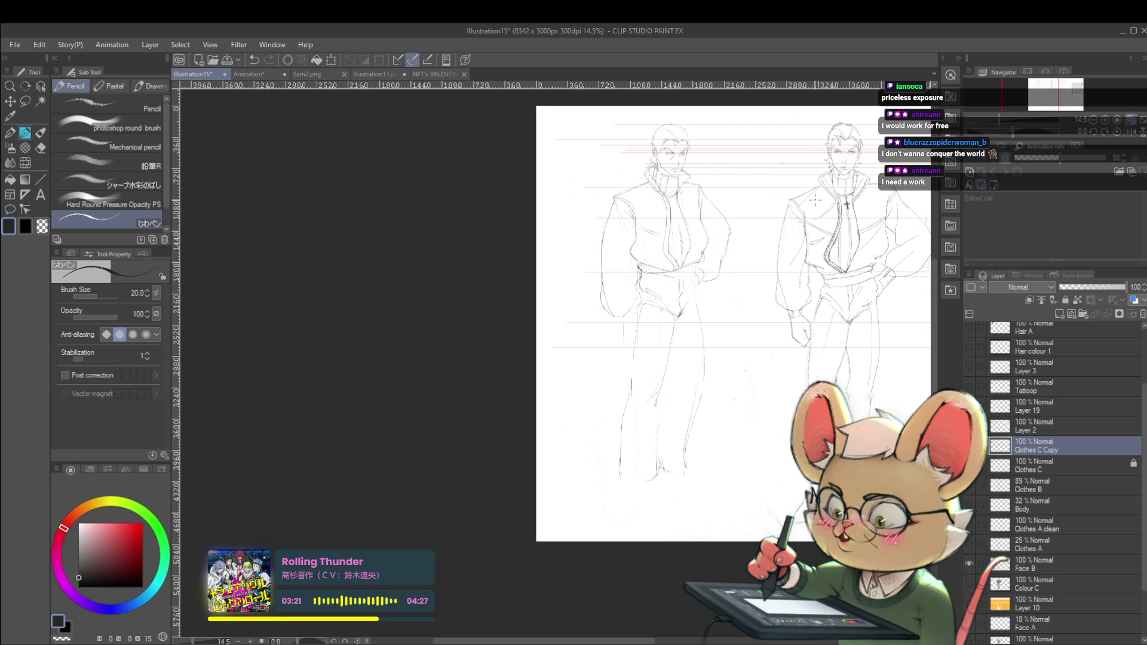
scroll(1118, 154, right, 5)
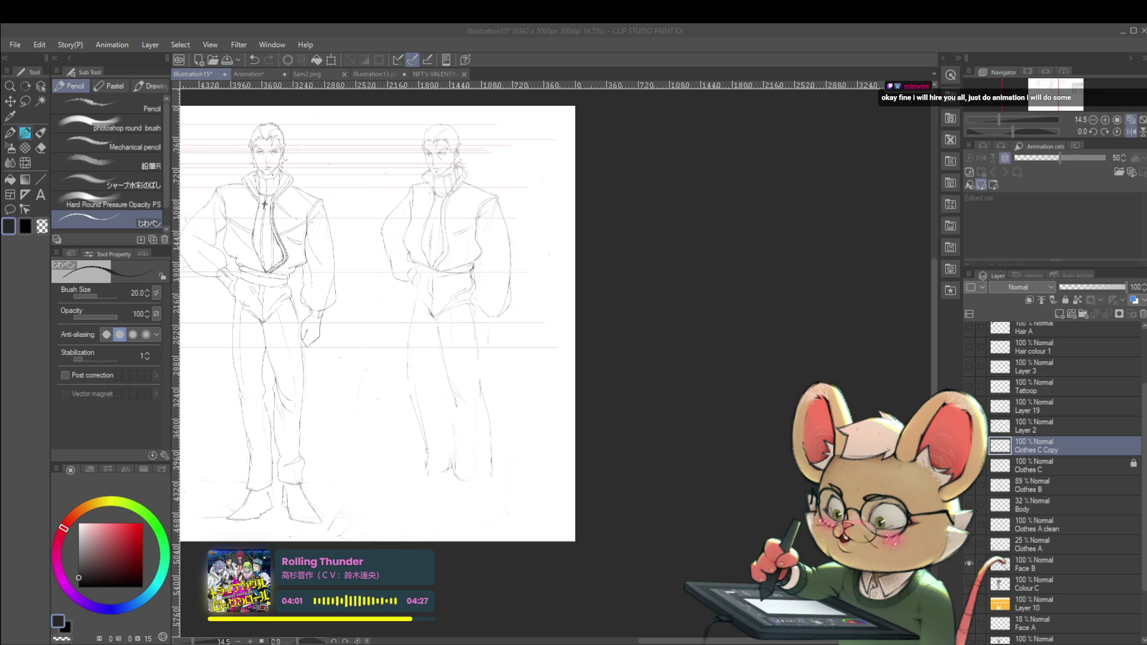
scroll(490, 287, up, 2)
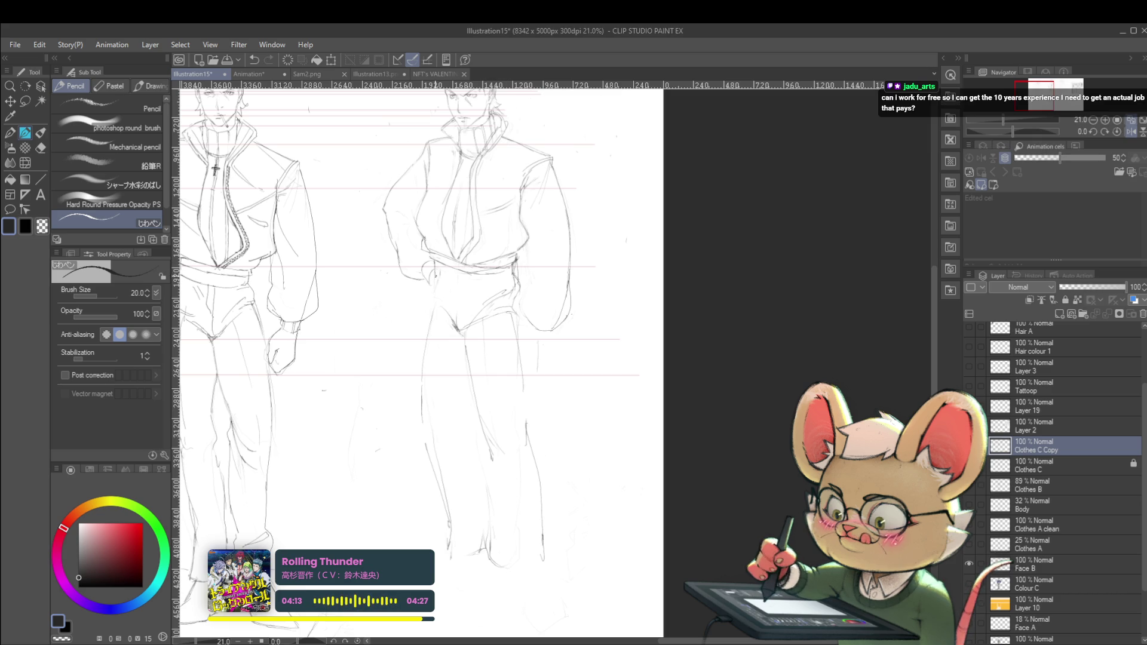
scroll(418, 359, left, 3)
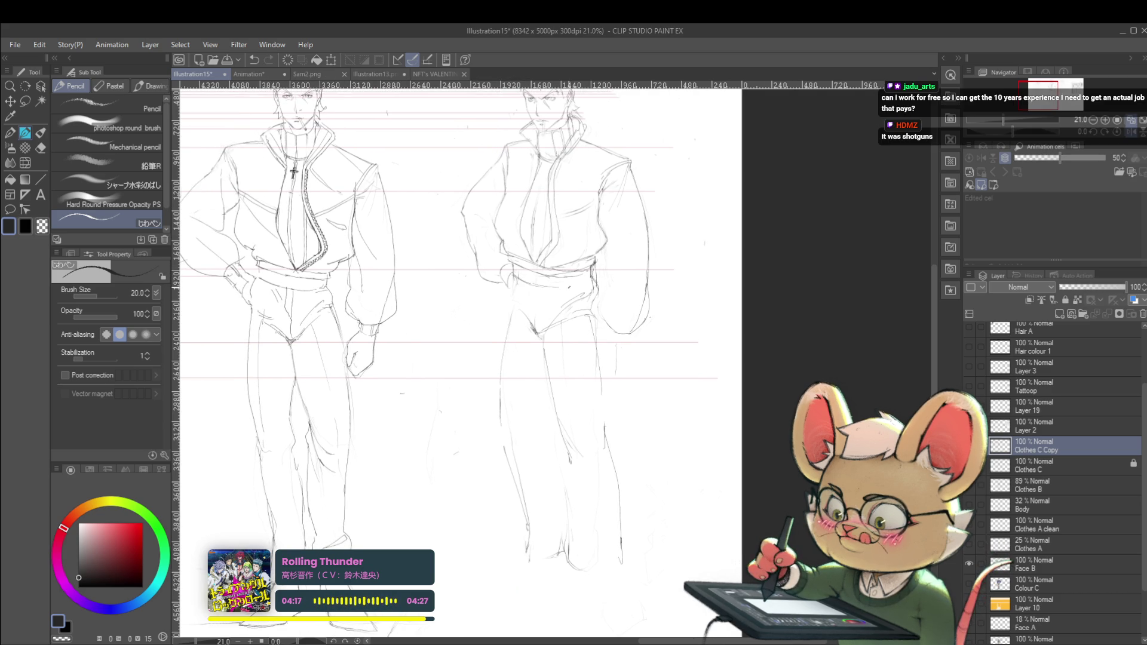
key(ctrl+minus)
key(ctrl+minus)
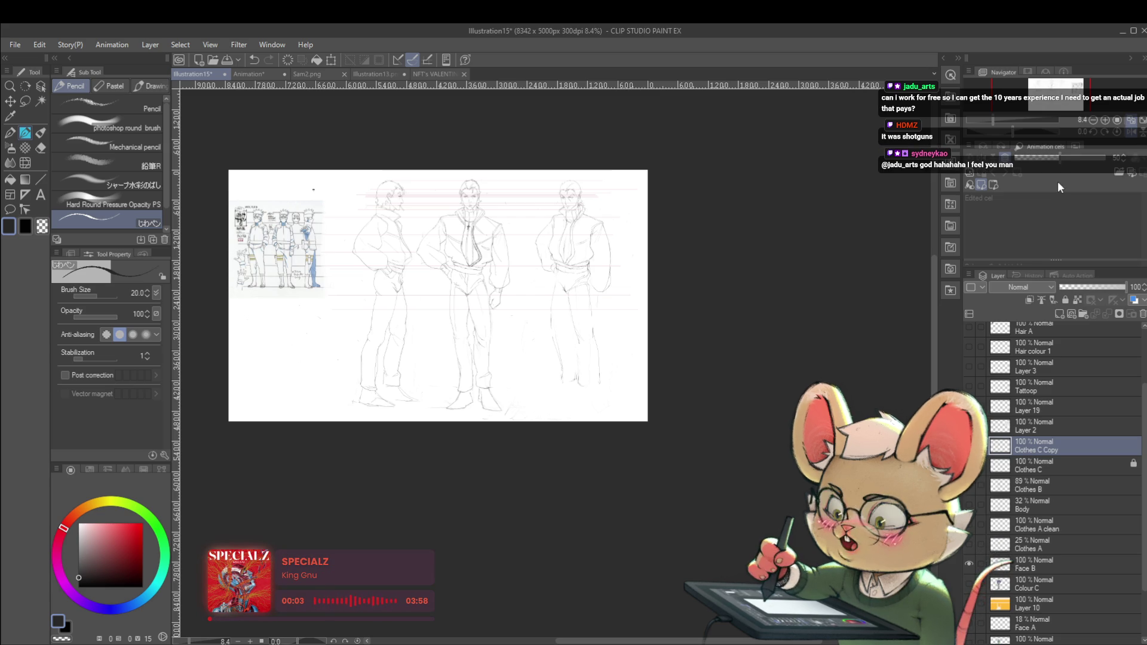
click(1129, 132)
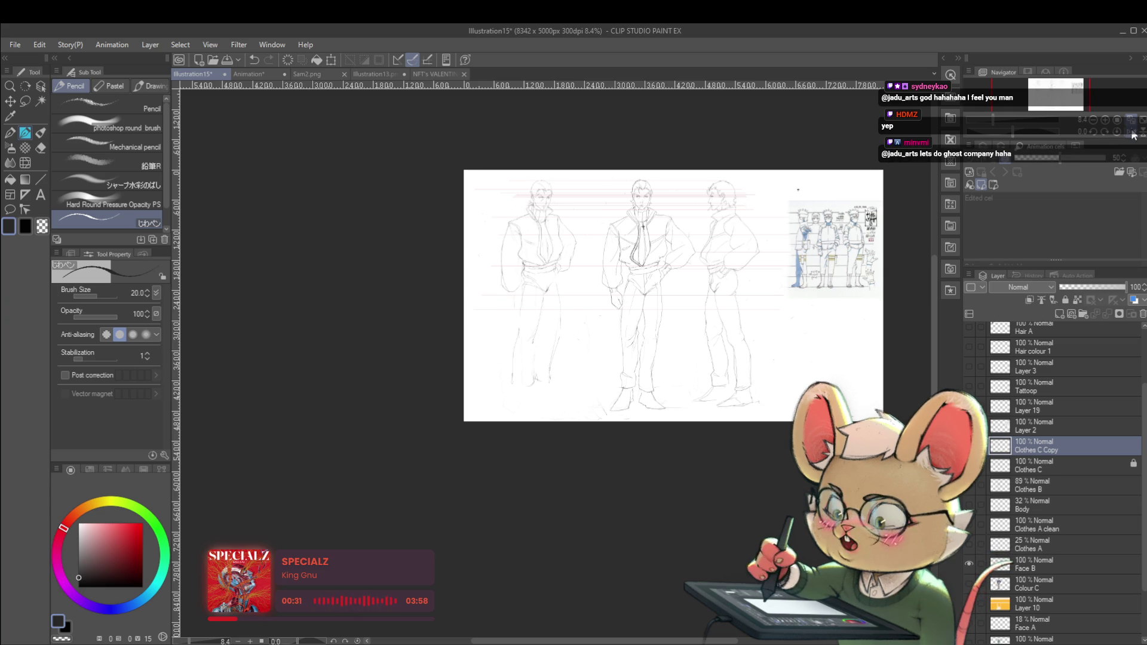
click(1130, 133)
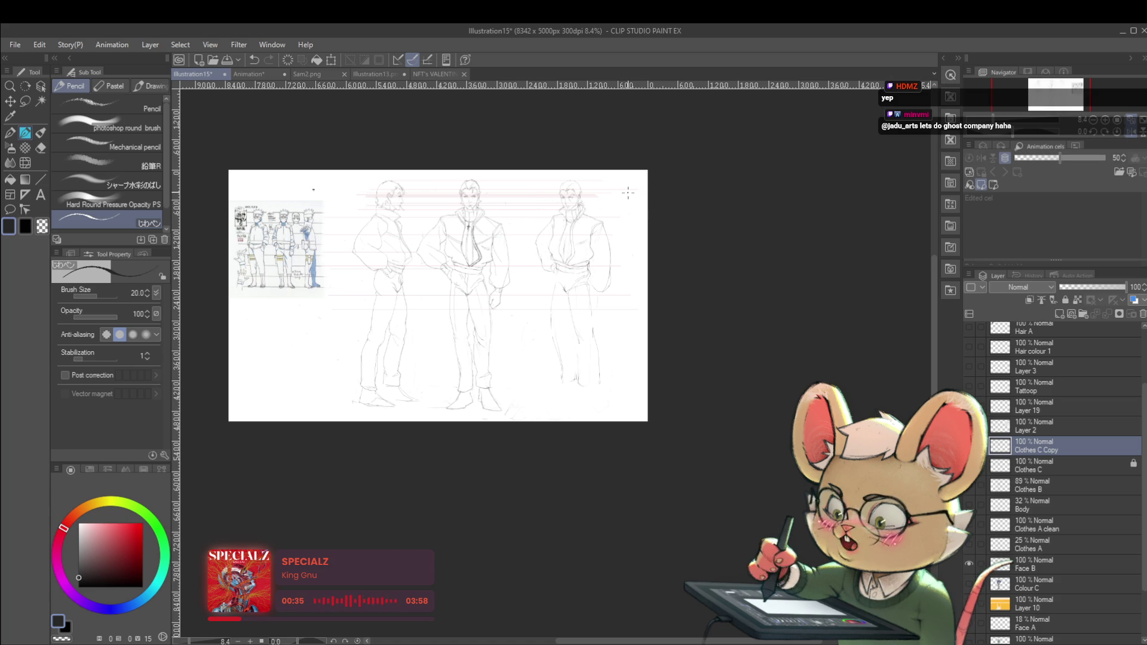
drag(611, 242, 627, 258)
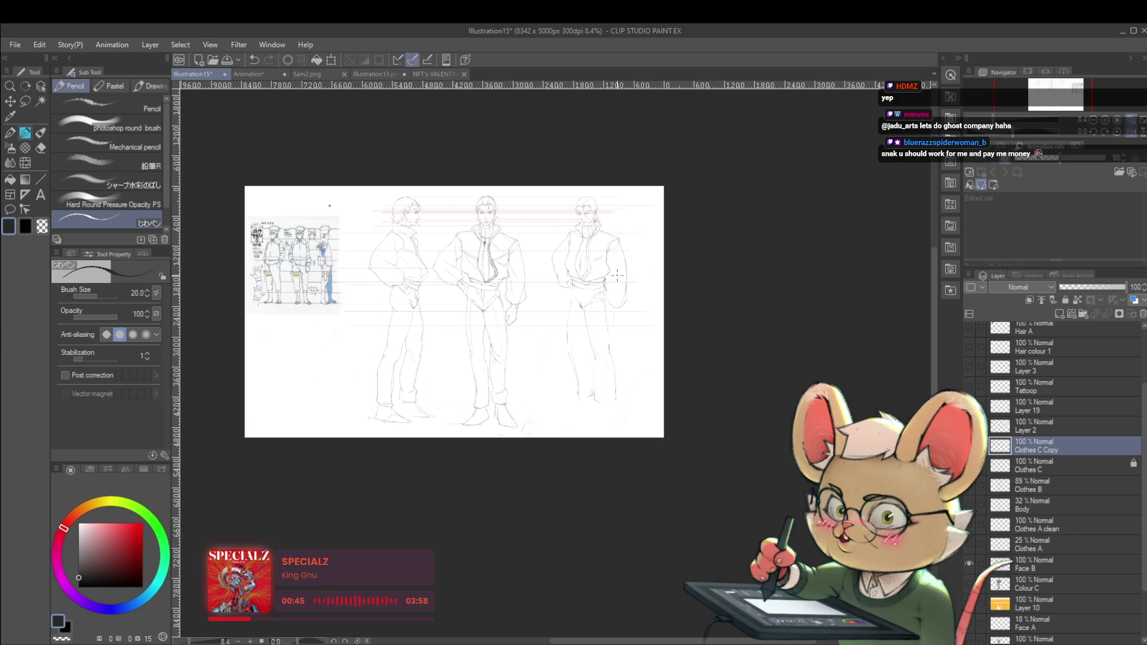
scroll(618, 276, up, 5)
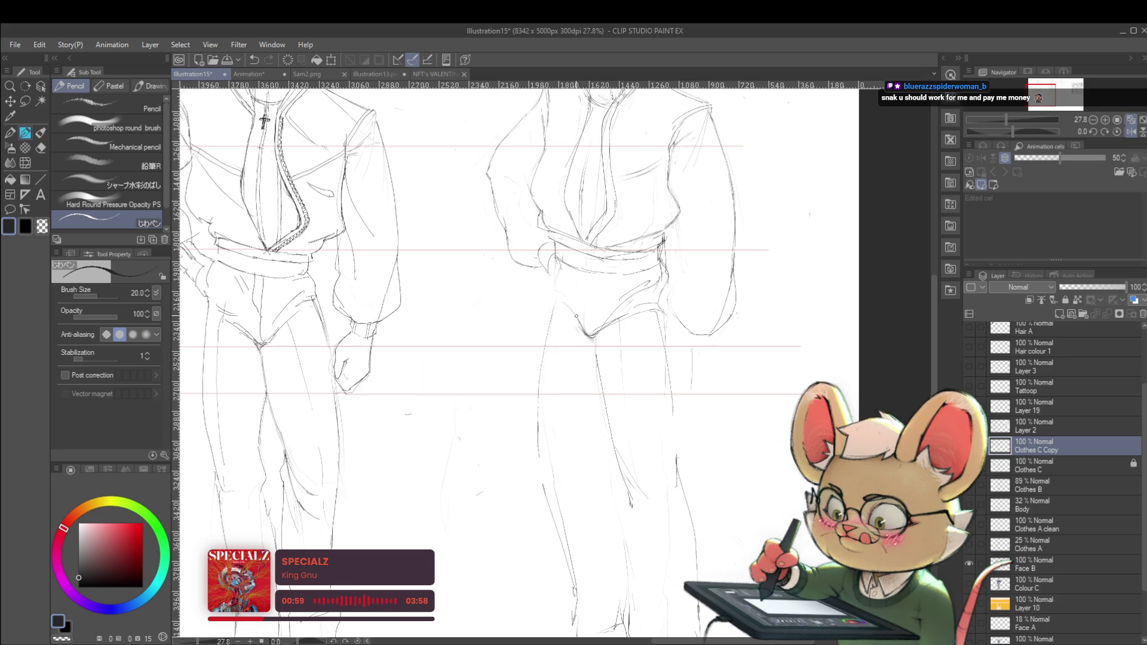
scroll(554, 247, down, 4)
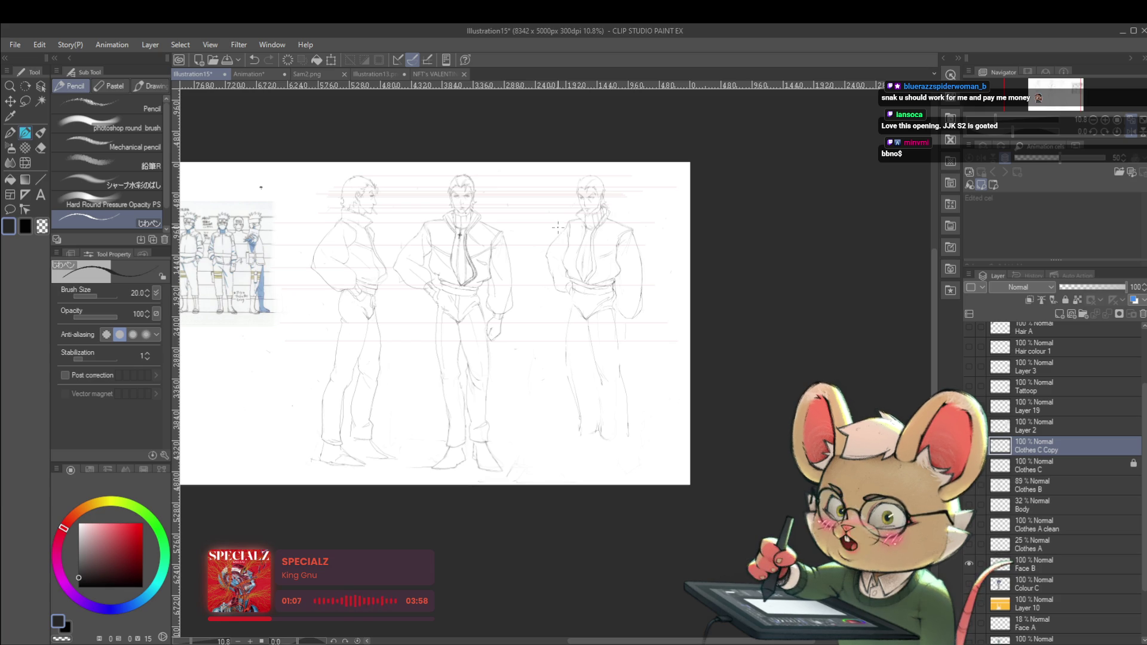
Step: Undo the short pencil stroke on the right figure's leg and fit the whole sheet in view
scroll(582, 310, up, 3)
scroll(577, 298, up, 1)
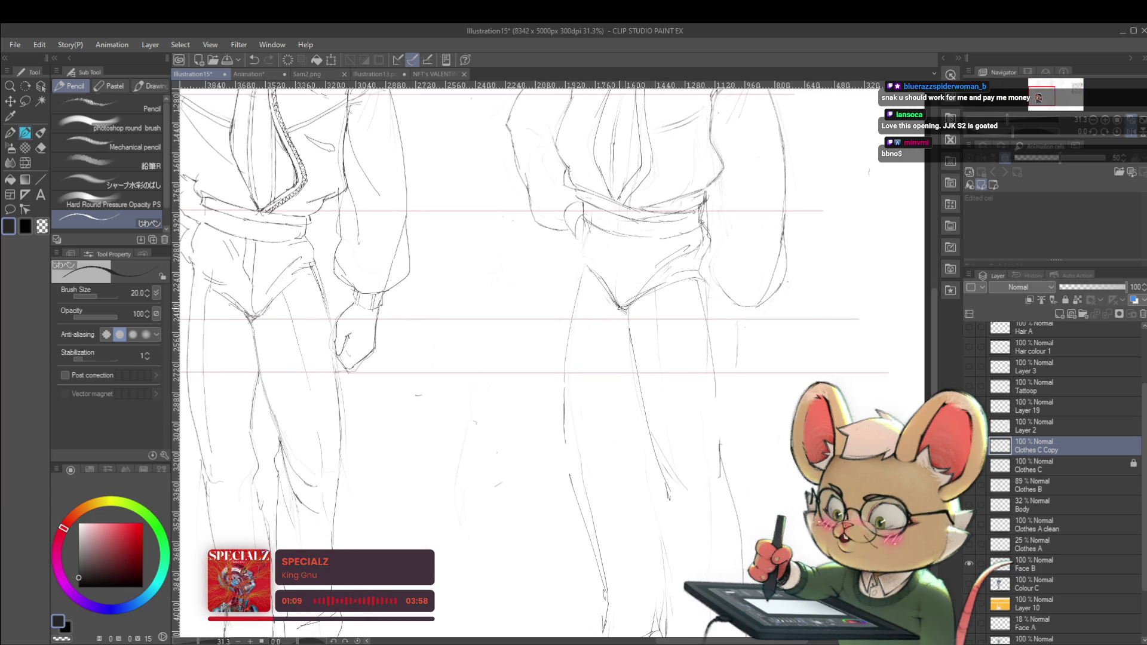
mouse_move(624, 300)
mouse_down()
mouse_move(633, 244)
mouse_move(622, 249)
mouse_move(623, 276)
mouse_up()
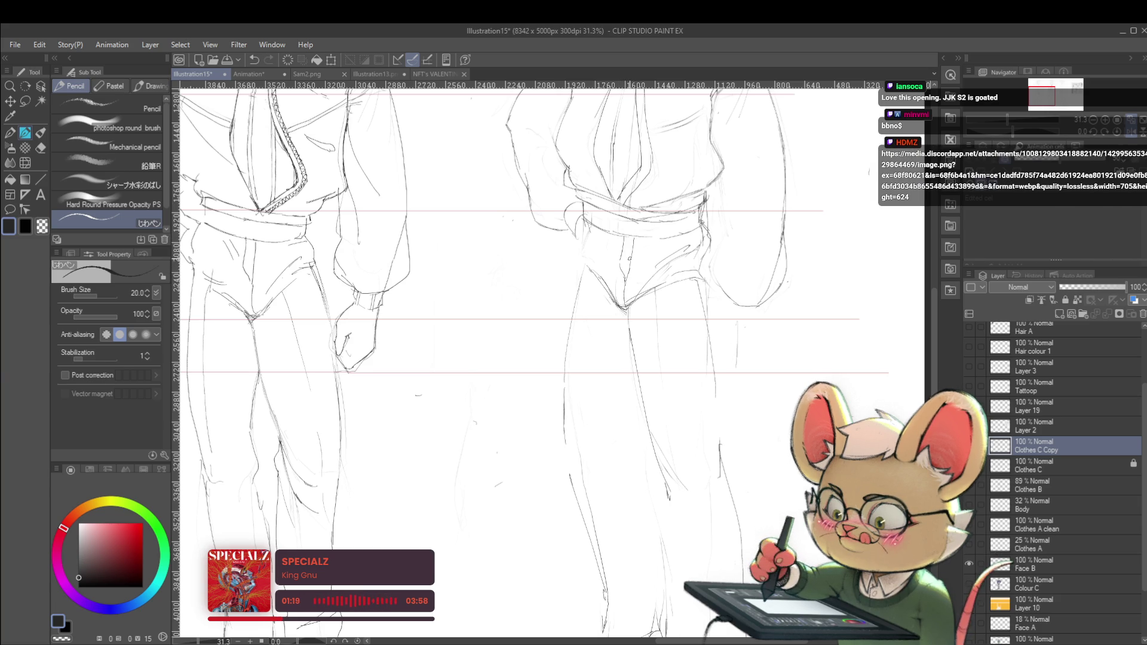
key(ctrl+z)
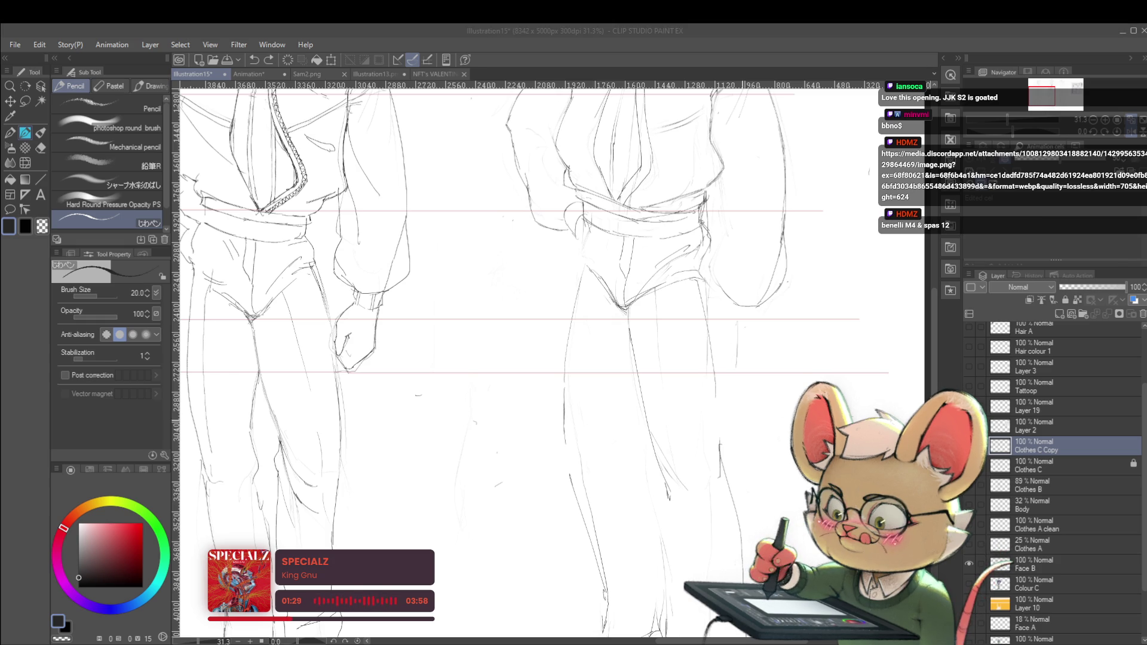
click(758, 368)
key(ctrl+0)
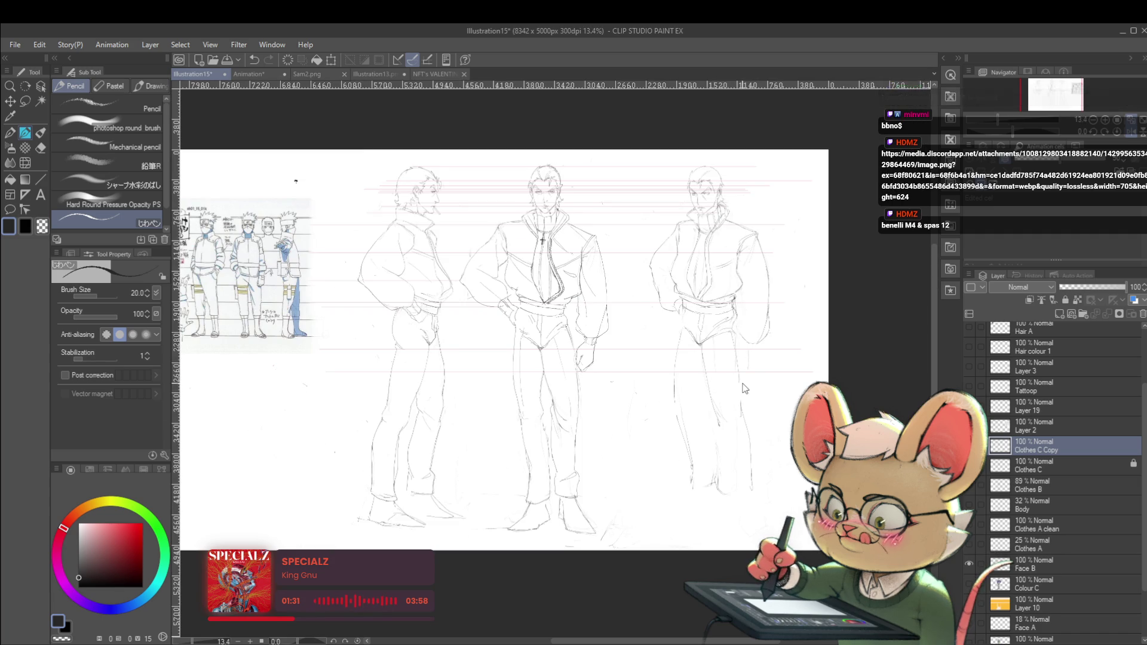
Step: Paste the gun reference image, scale it to 373% and place it below the character reference
key(ctrl+v)
key(ctrl+t)
mouse_move(771, 201)
mouse_down()
mouse_move(736, 293)
mouse_move(580, 369)
mouse_up()
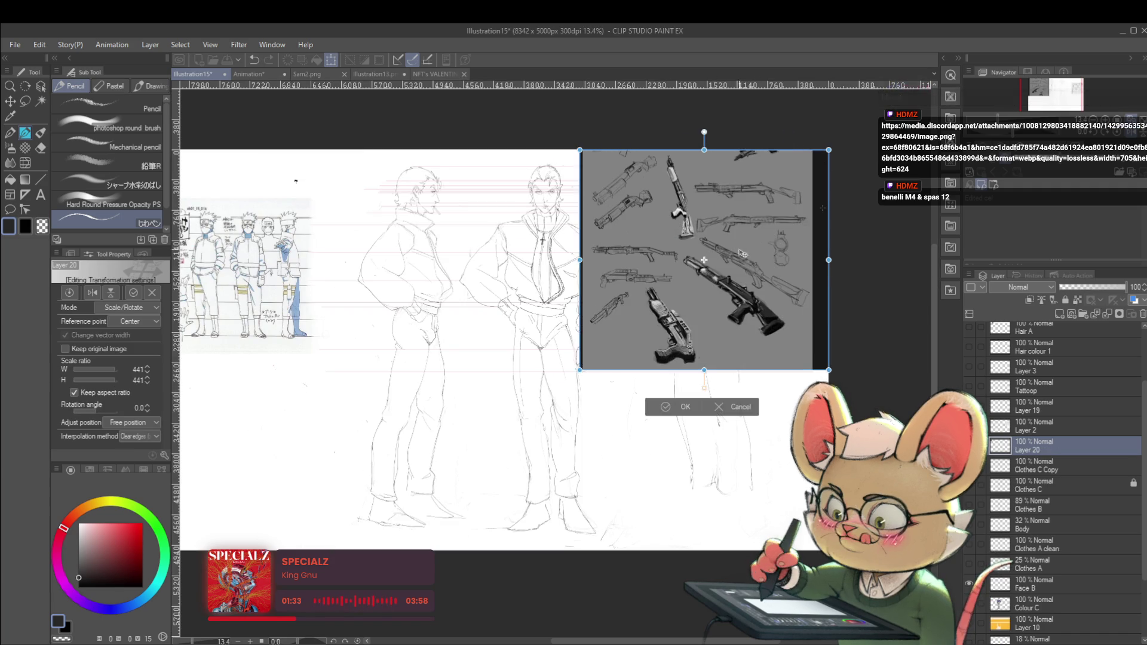
mouse_move(743, 254)
mouse_down()
mouse_move(370, 374)
mouse_move(665, 332)
mouse_move(674, 436)
mouse_up()
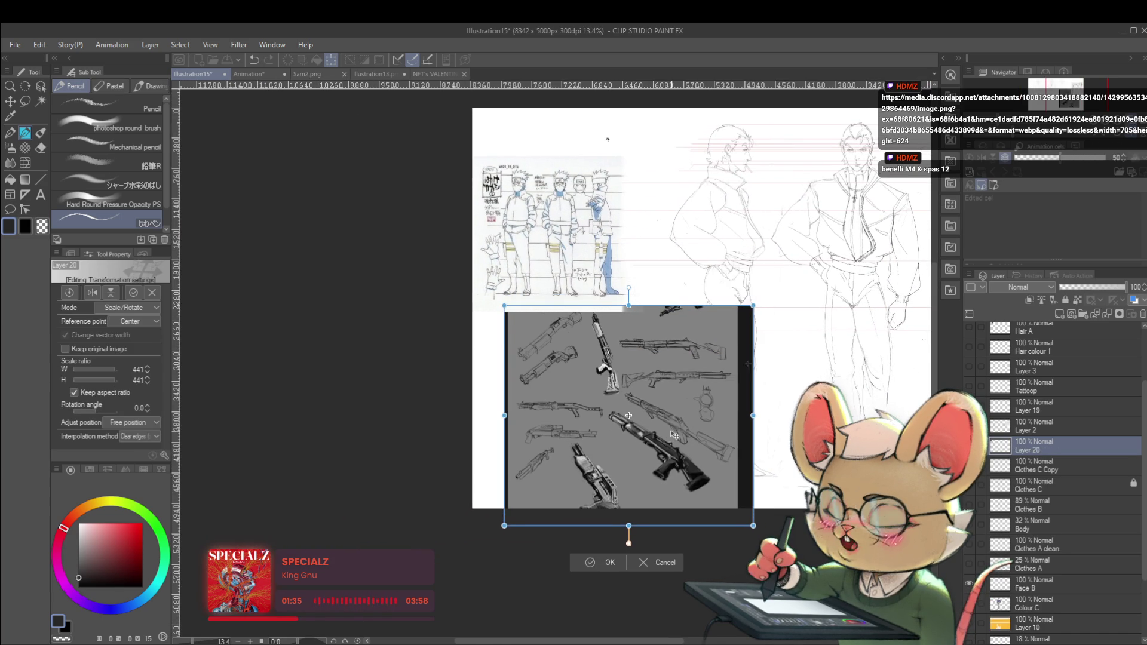
drag(753, 306, 714, 339)
drag(677, 405, 739, 378)
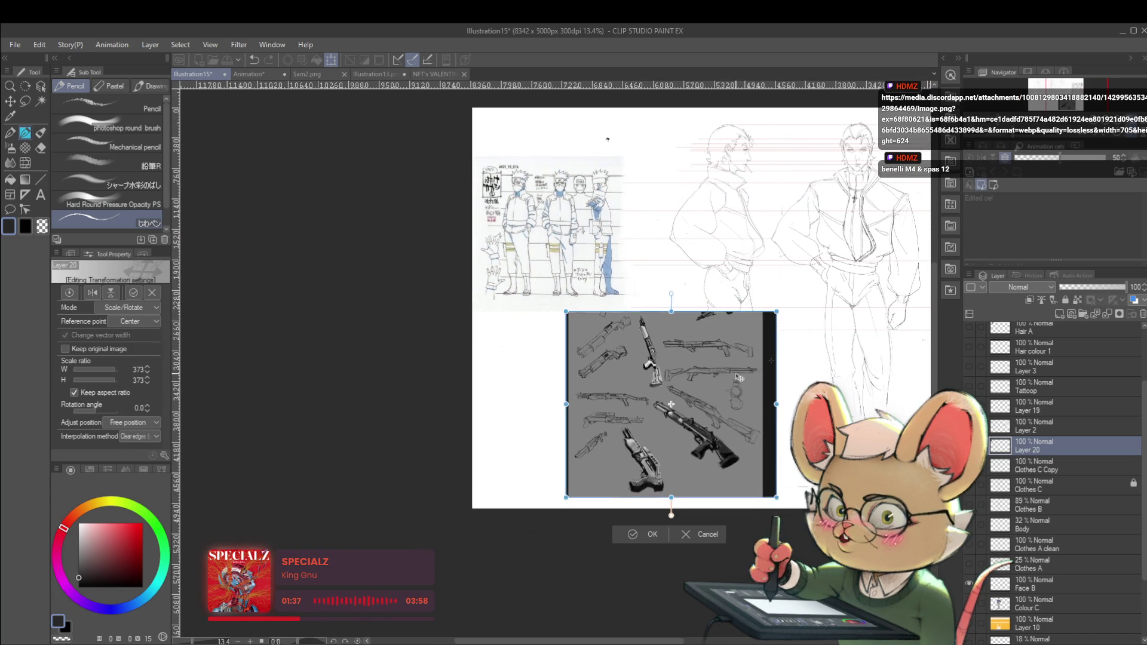
scroll(739, 378, up, 5)
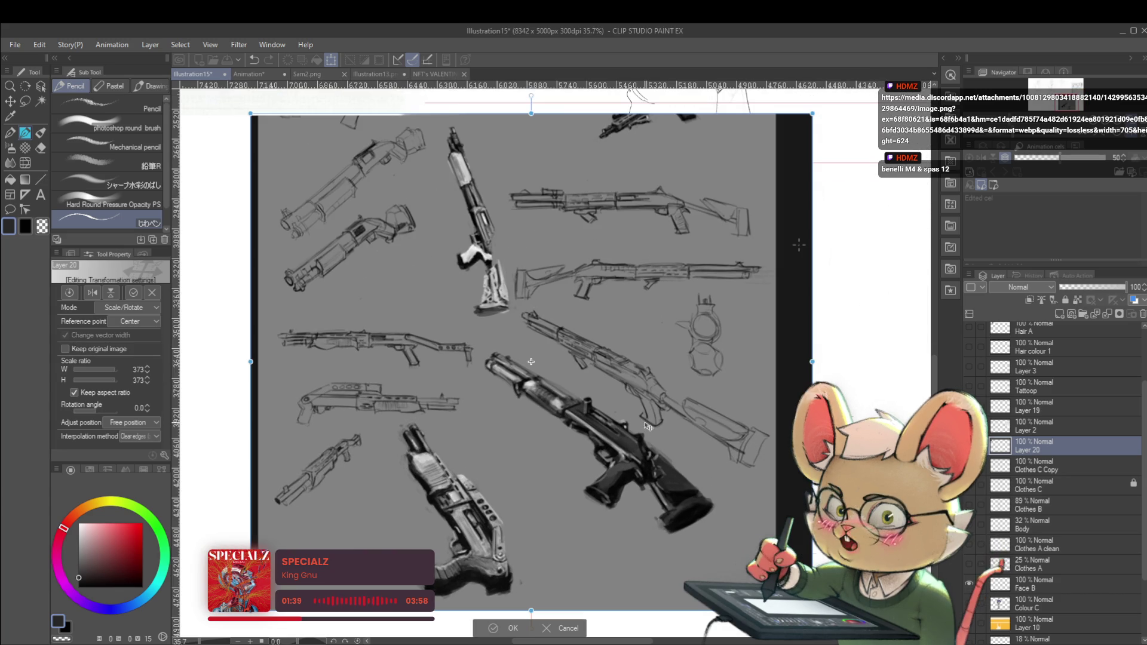
key(Return)
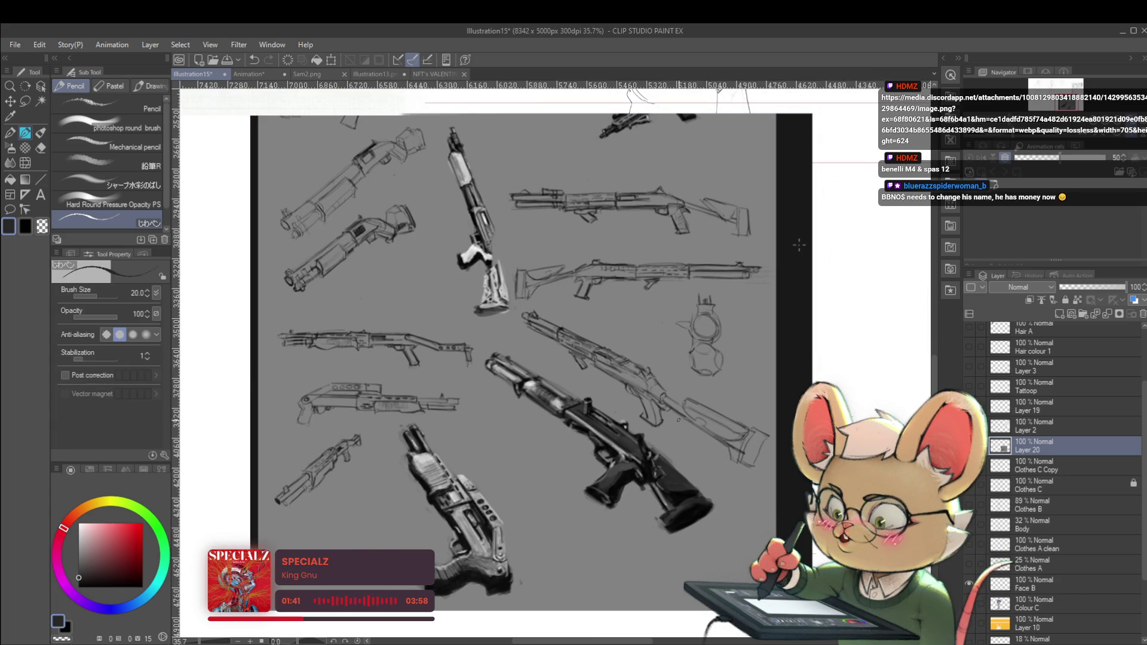
Step: Pan across the gun sketches and figures, then mirror the canvas view horizontally
scroll(799, 245, down, 3)
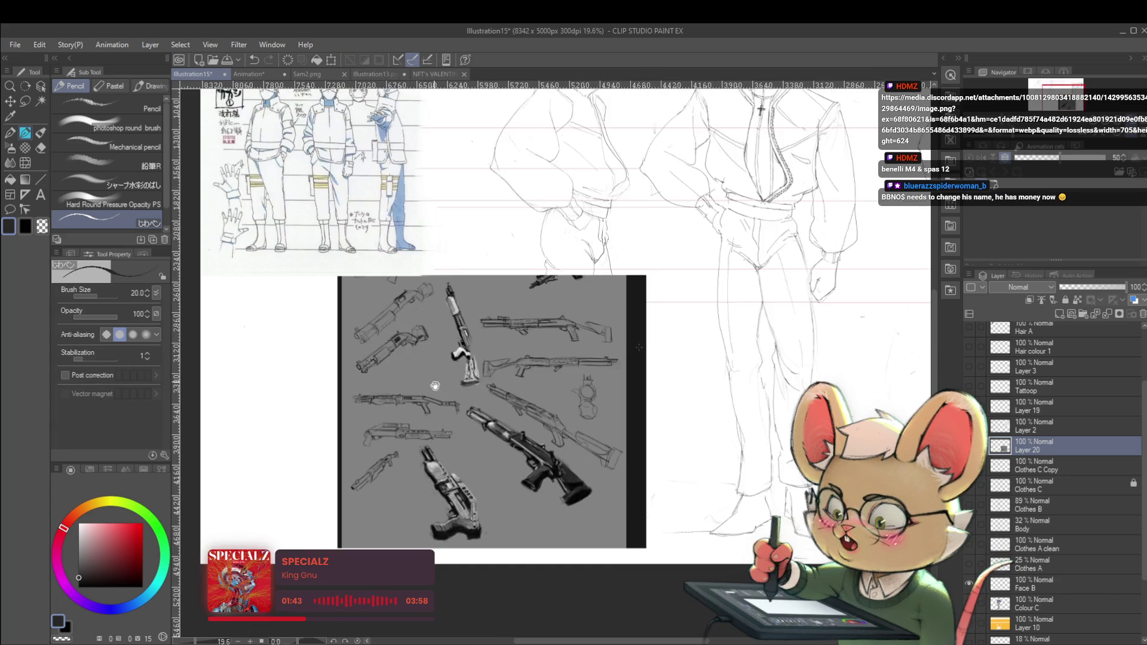
scroll(454, 259, up, 2)
scroll(454, 260, up, 2)
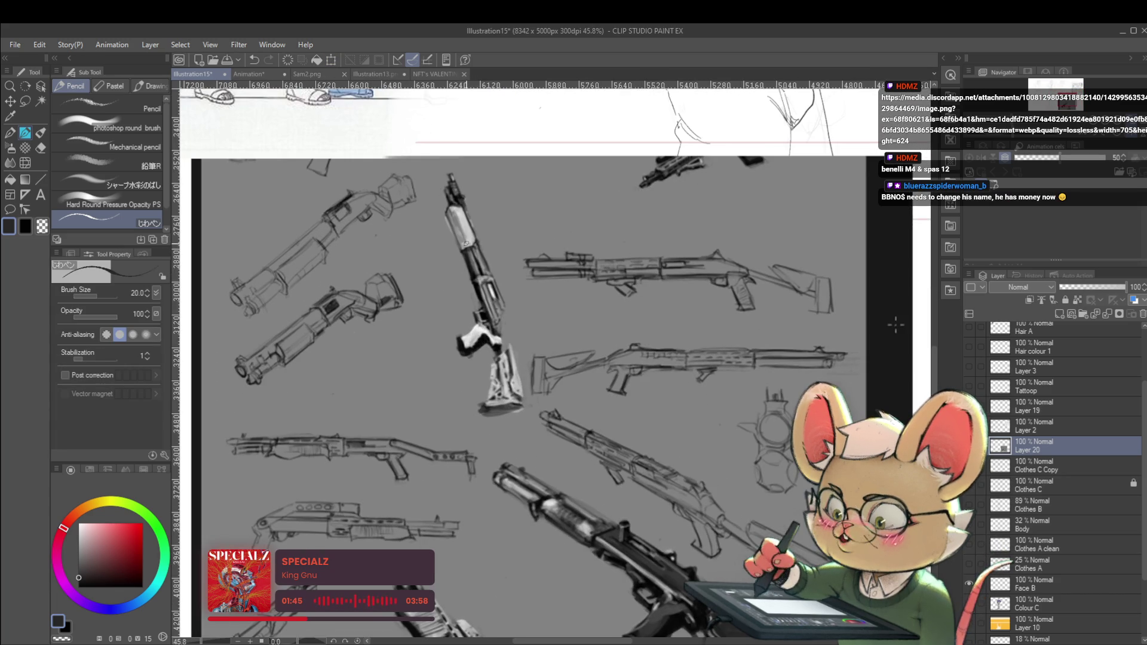
scroll(873, 319, down, 2)
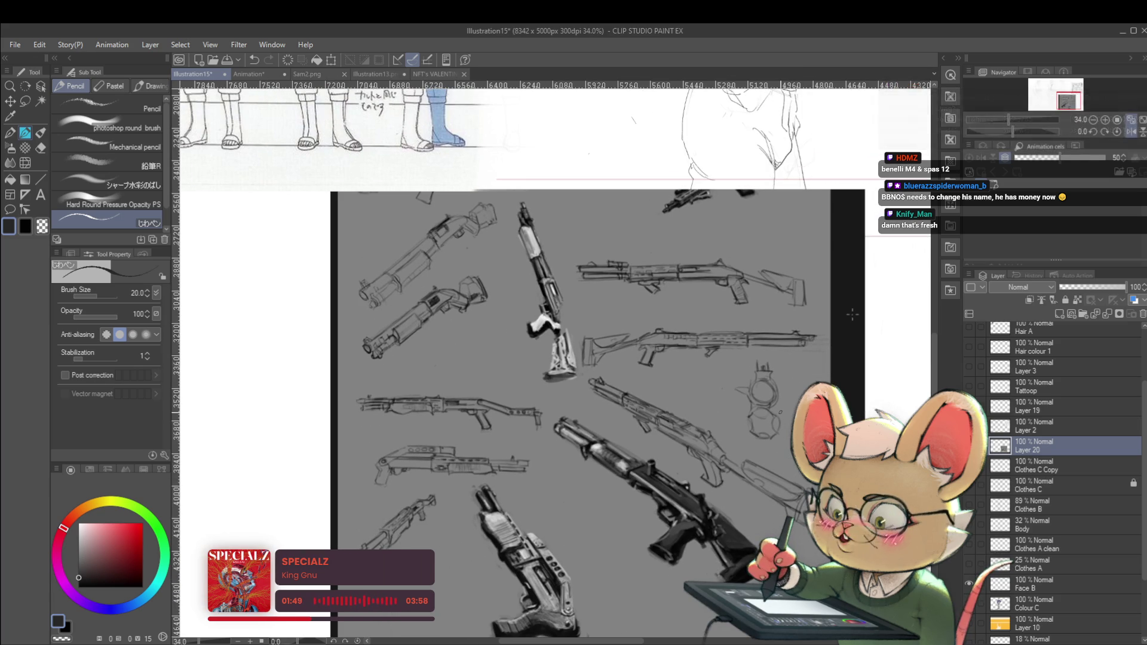
scroll(853, 315, down, 2)
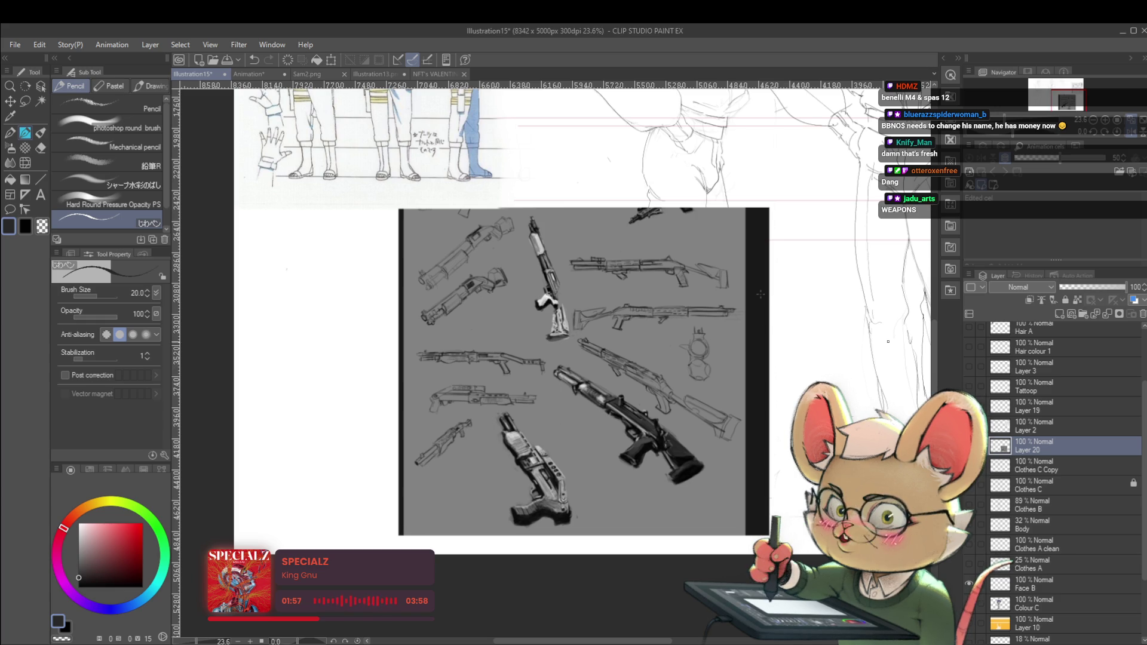
drag(888, 342, 817, 370)
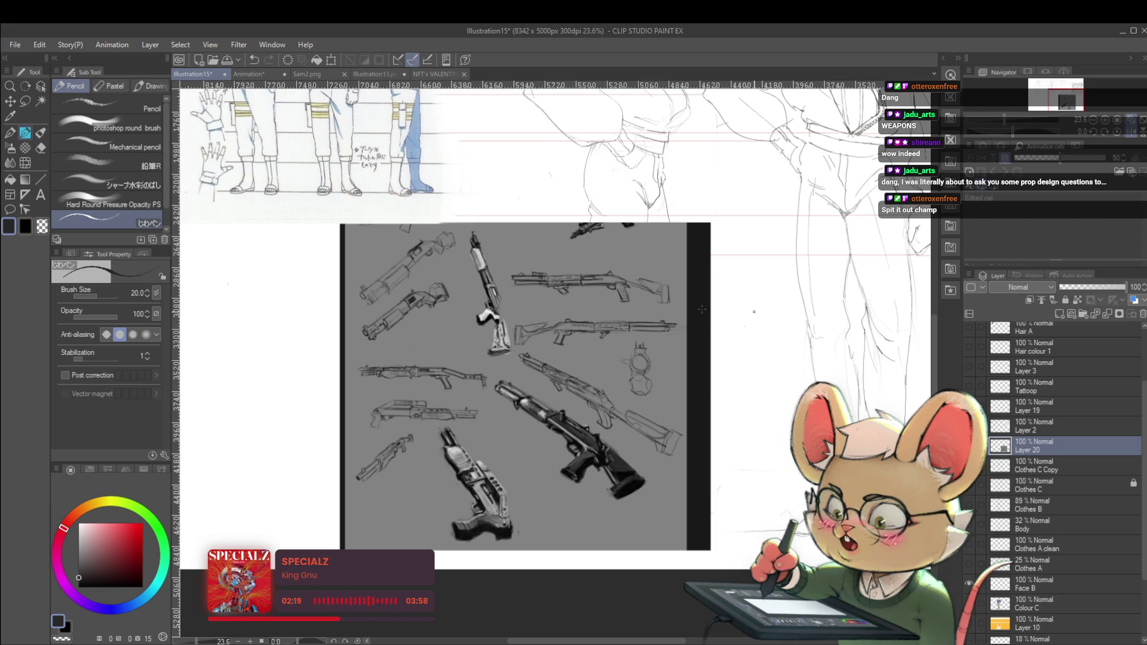
scroll(762, 306, down, 3)
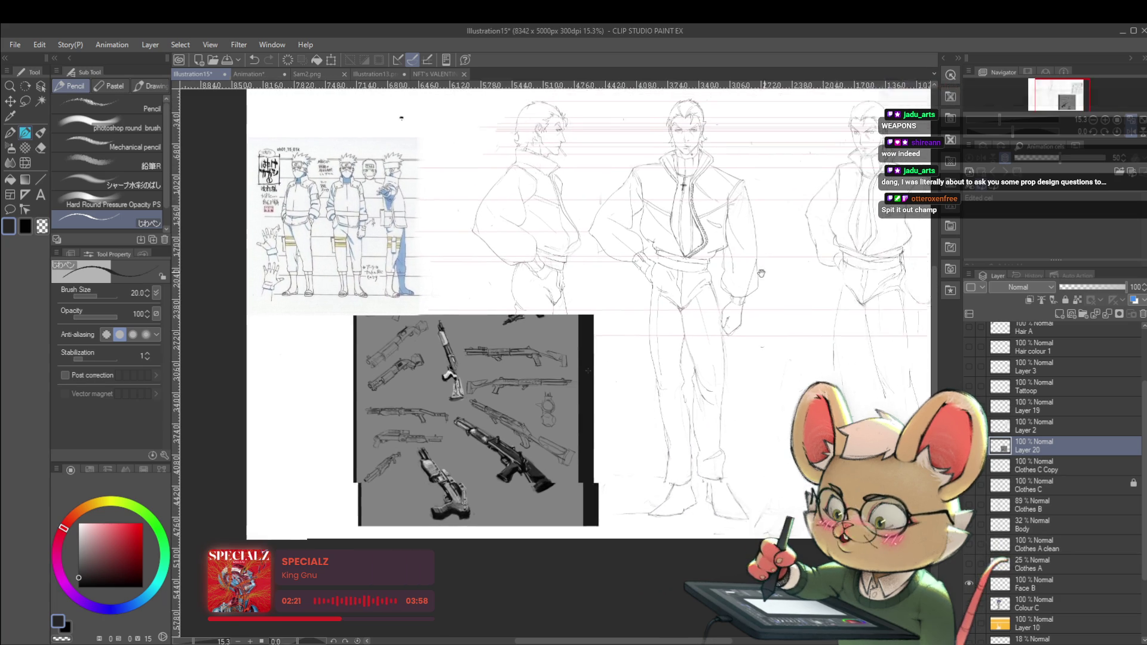
mouse_move(762, 273)
mouse_down()
mouse_move(709, 279)
mouse_move(689, 238)
mouse_up()
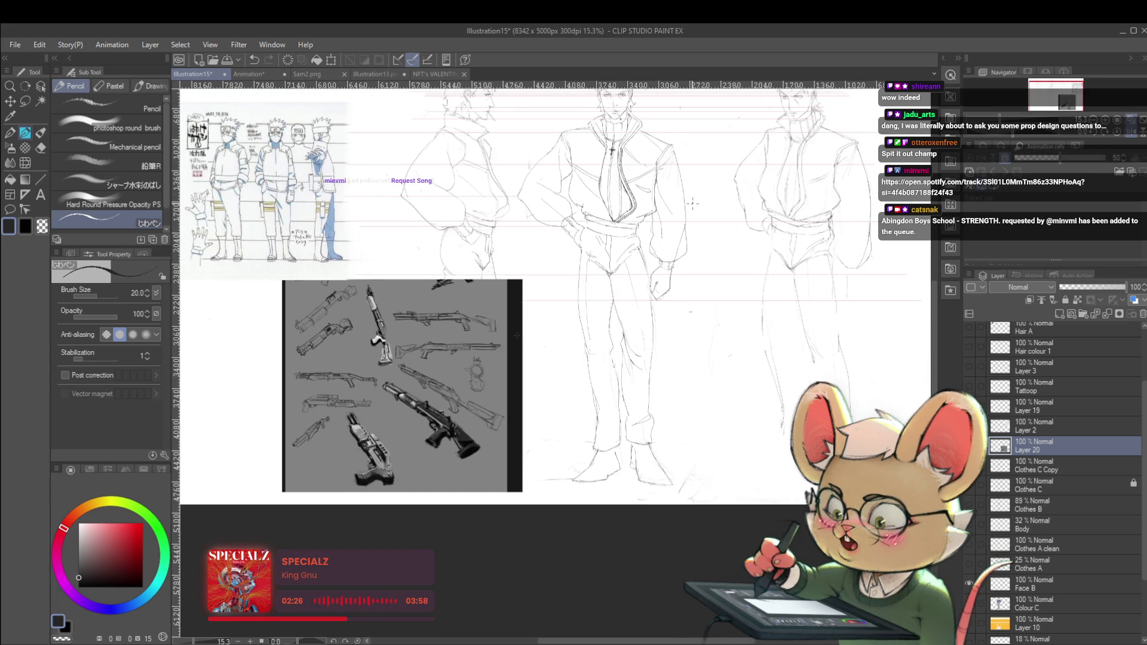
drag(650, 313, 657, 380)
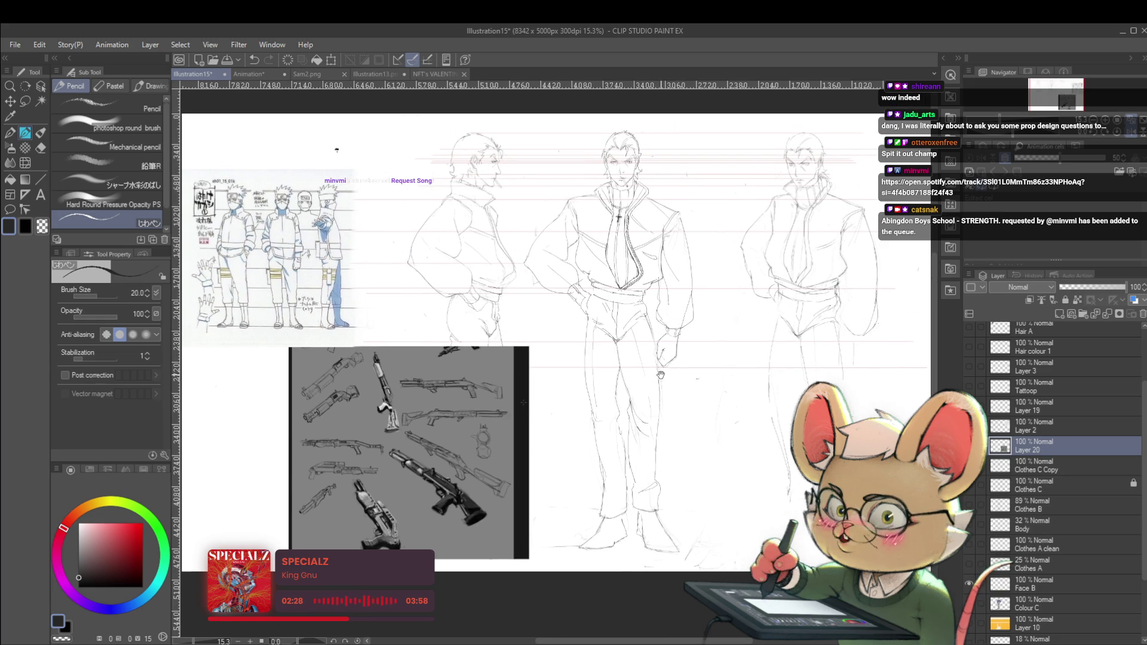
click(1119, 132)
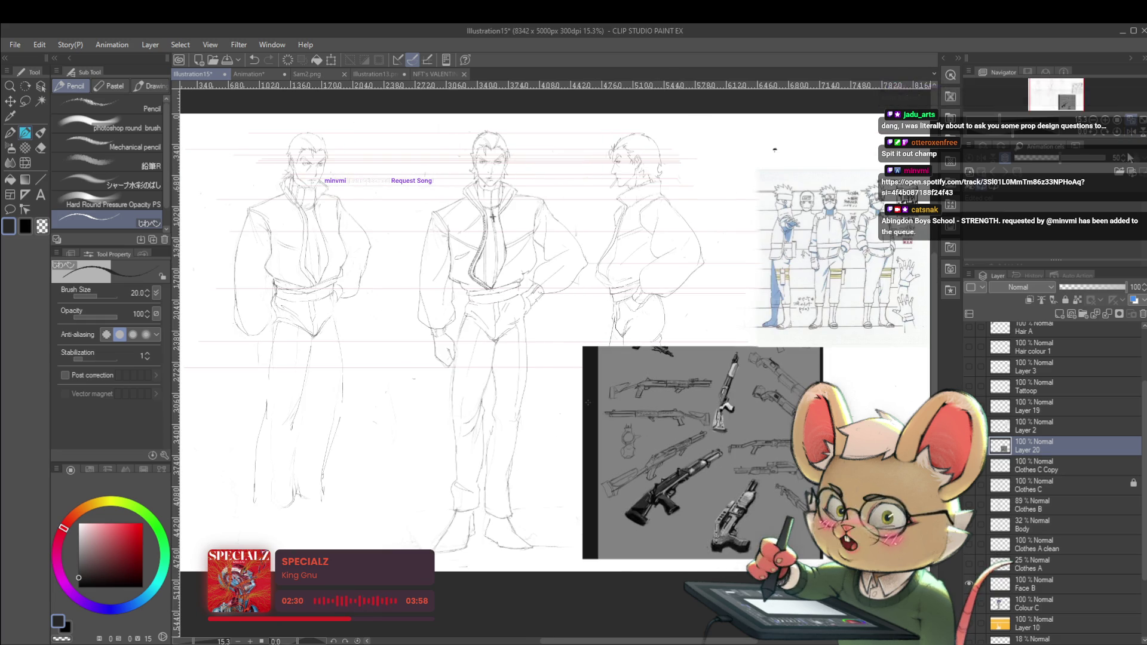
drag(701, 293, 787, 267)
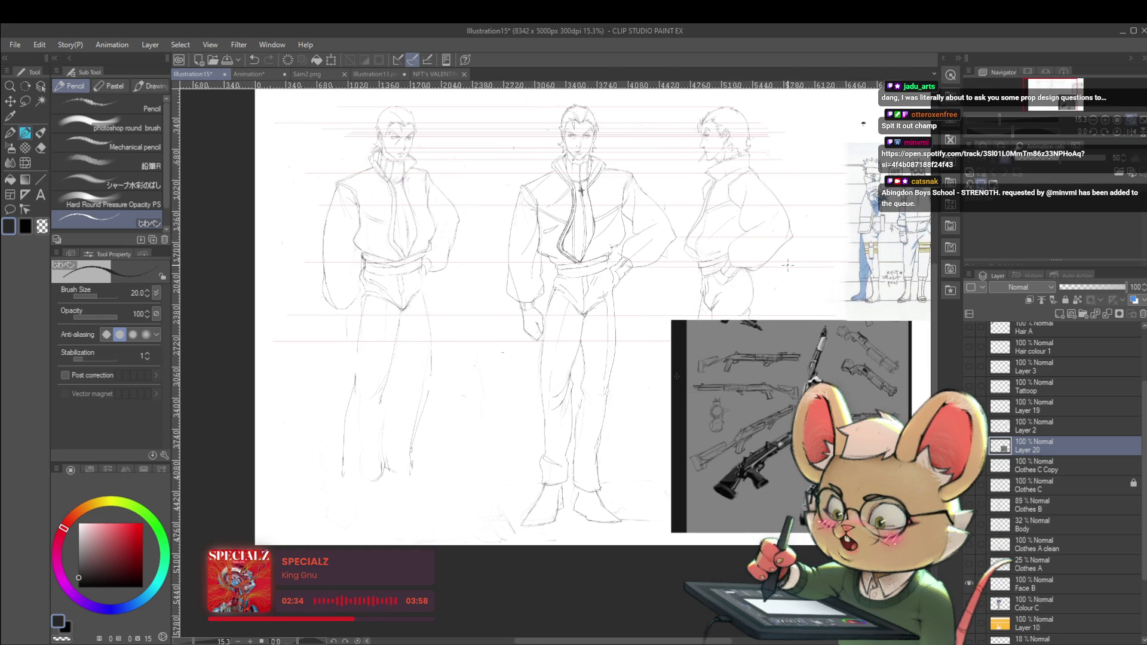
scroll(411, 250, up, 3)
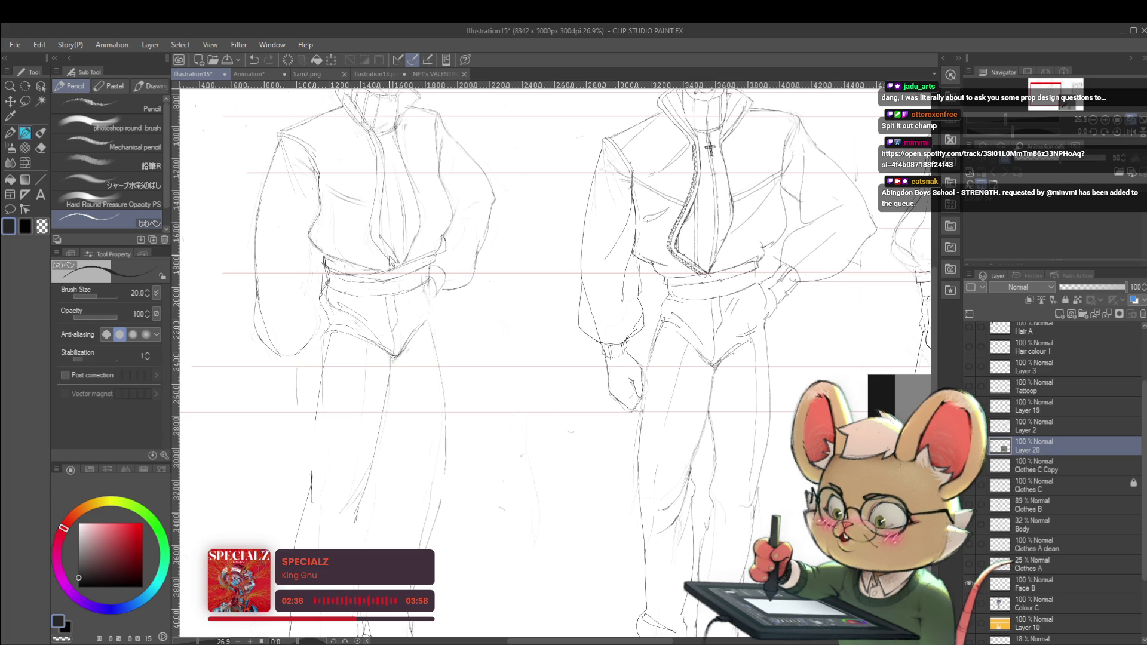
Step: On the Clothes C Copy layer, try a short pencil stroke on the figure and undo it
click(1034, 471)
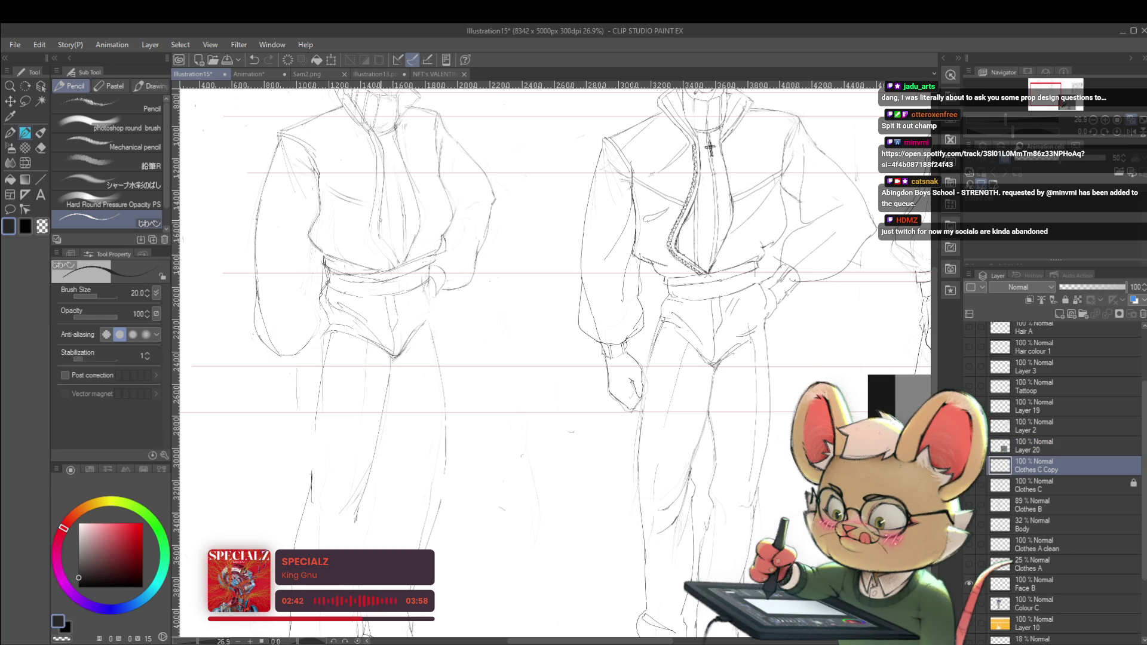
key(ctrl+z)
mouse_move(383, 228)
mouse_down()
mouse_move(381, 244)
mouse_move(387, 206)
mouse_up()
key(ctrl+z)
key(ctrl+z)
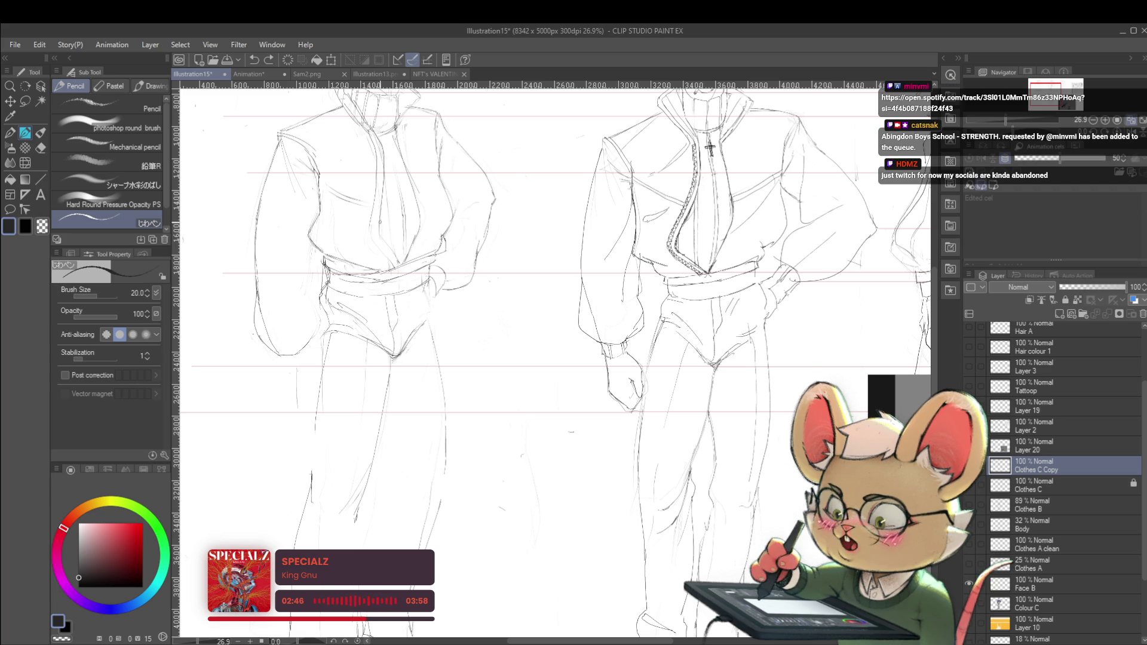
scroll(376, 173, down, 5)
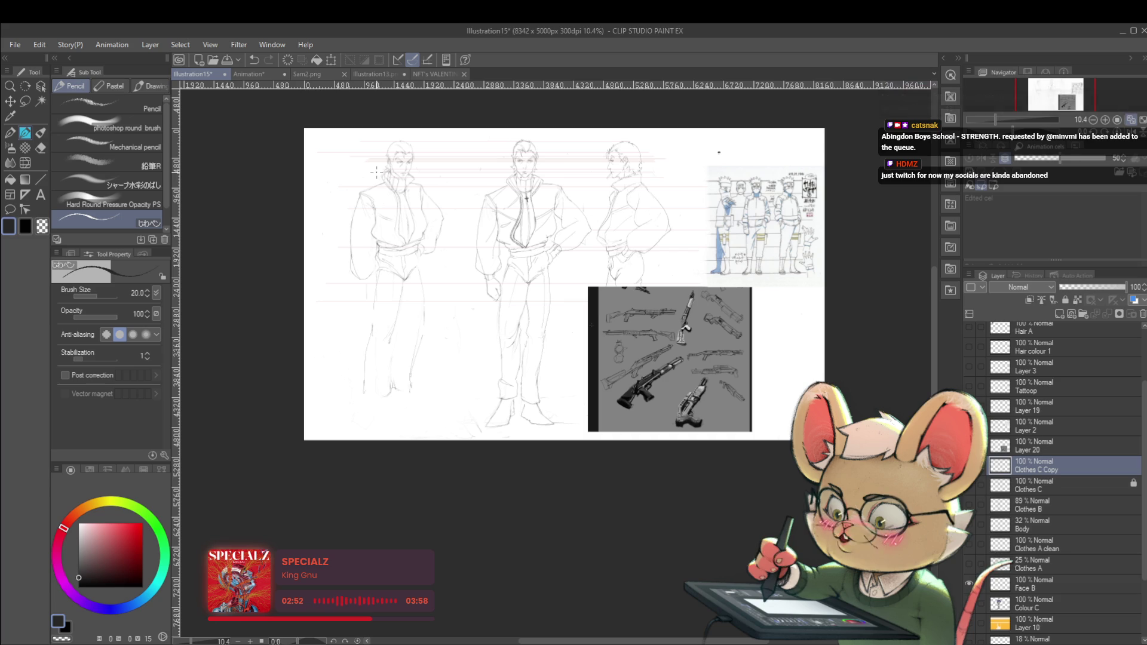
Step: Mirror the view back and add small contour marks to the side figure's sleeve, undoing misplaced strokes
click(1131, 131)
scroll(722, 228, up, 3)
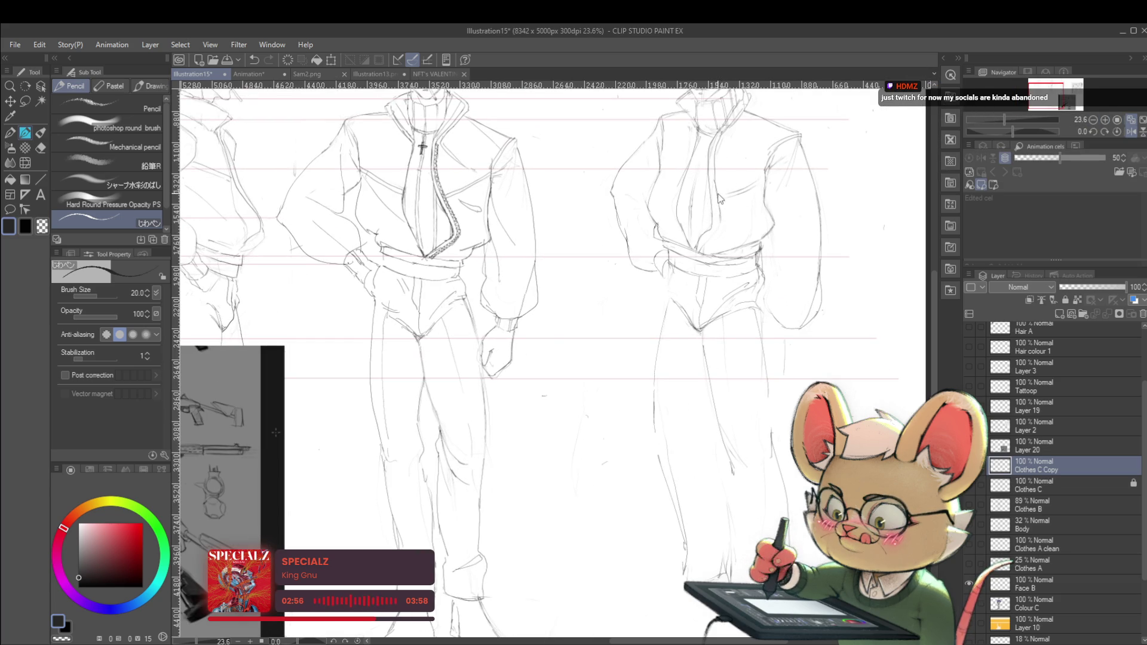
key(ctrl+z)
drag(718, 186, 719, 216)
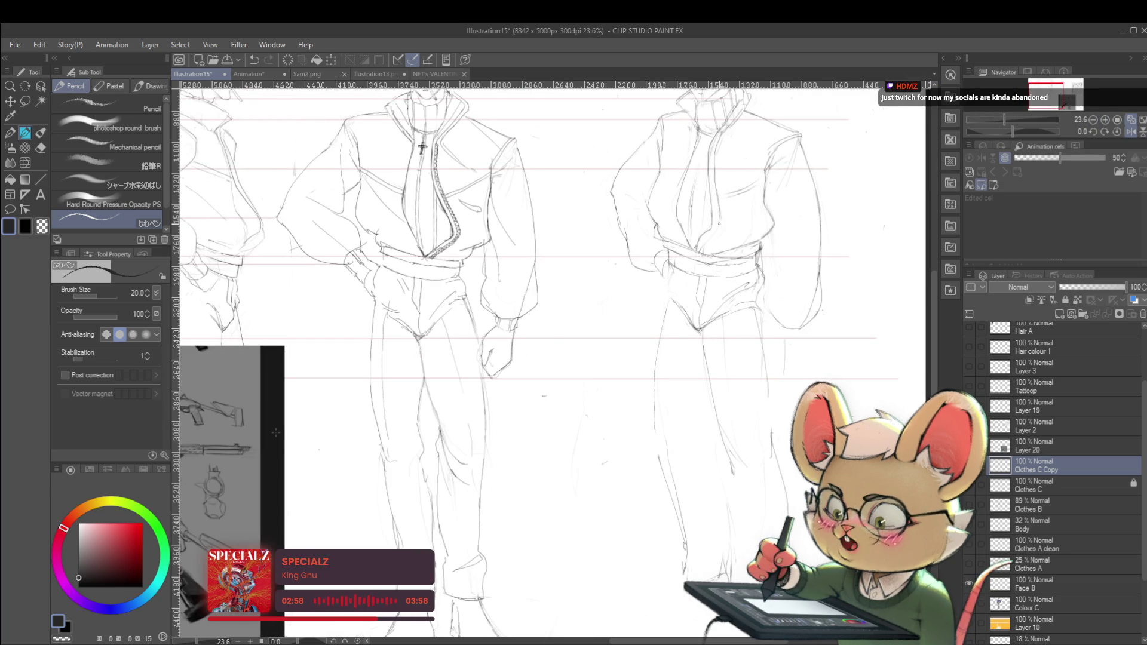
key(ctrl+z)
click(718, 221)
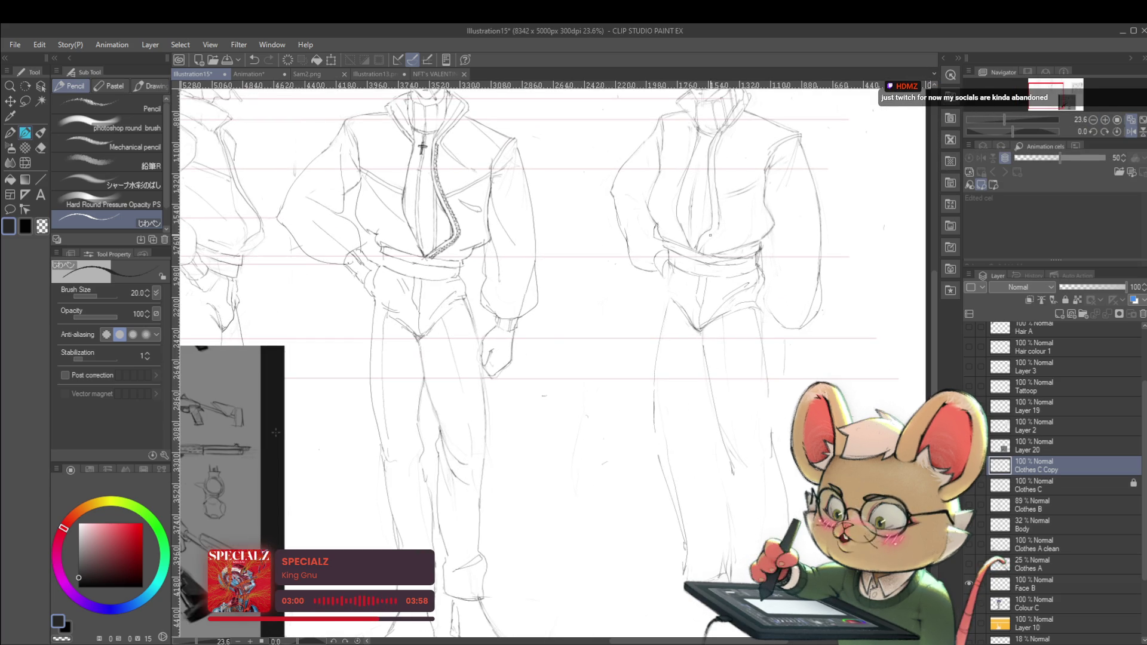
mouse_move(717, 235)
mouse_down()
mouse_move(718, 246)
mouse_move(705, 242)
mouse_up()
key(ctrl+z)
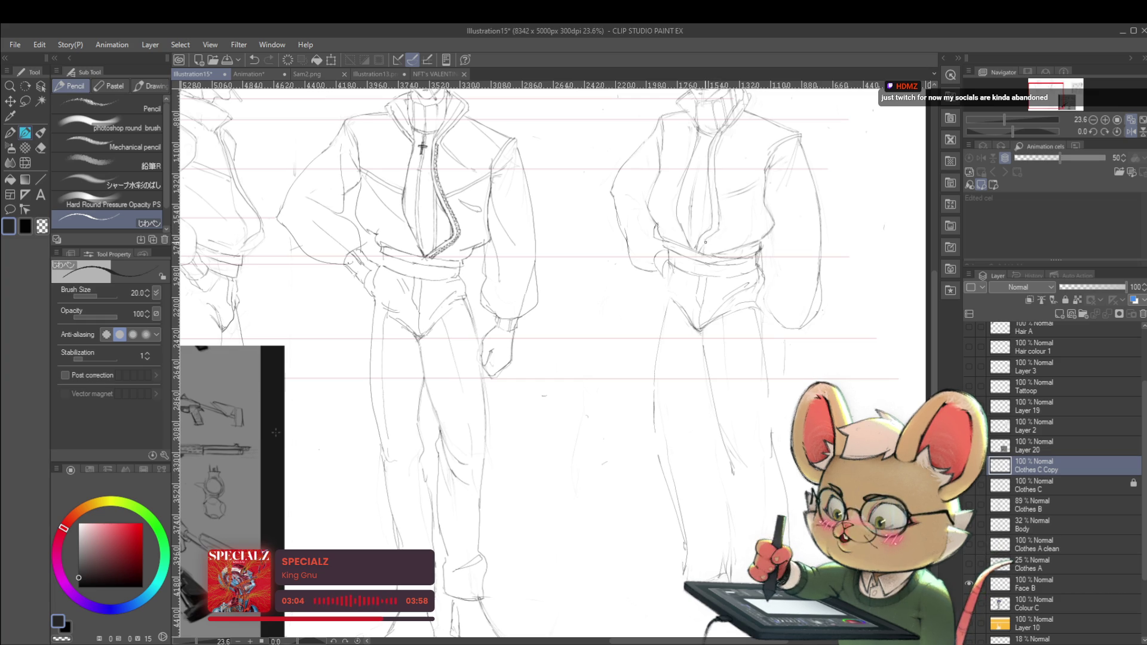
scroll(729, 247, down, 5)
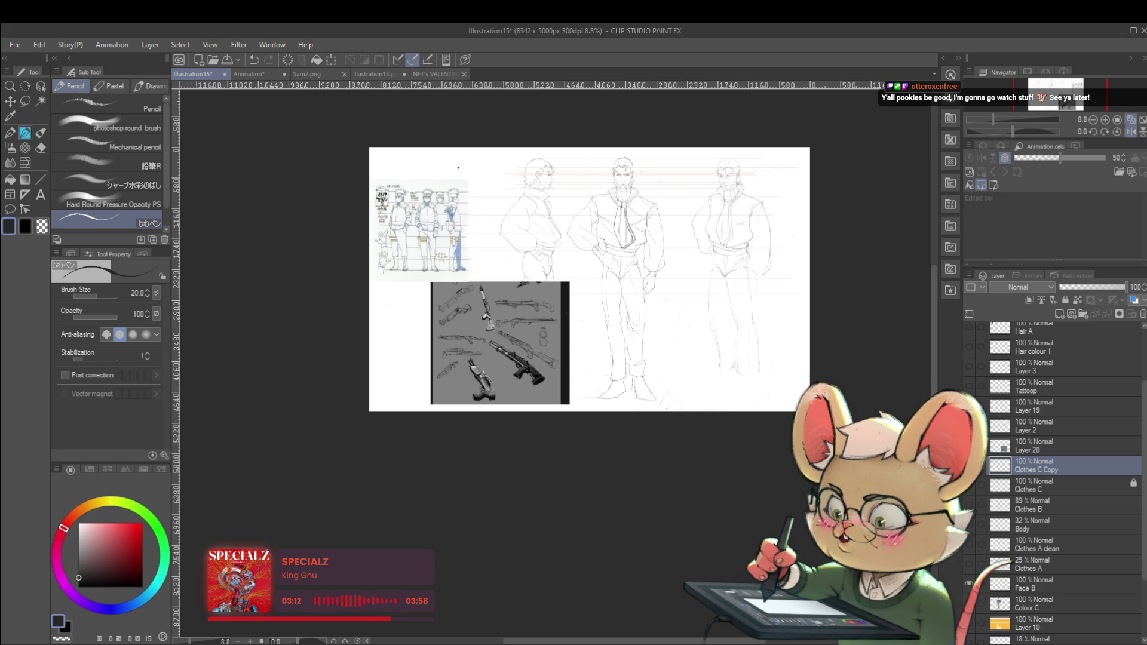
Step: Shrink the gun reference on Layer 20 to 87% and move it toward the sheet's left edge
click(996, 448)
key(ctrl+t)
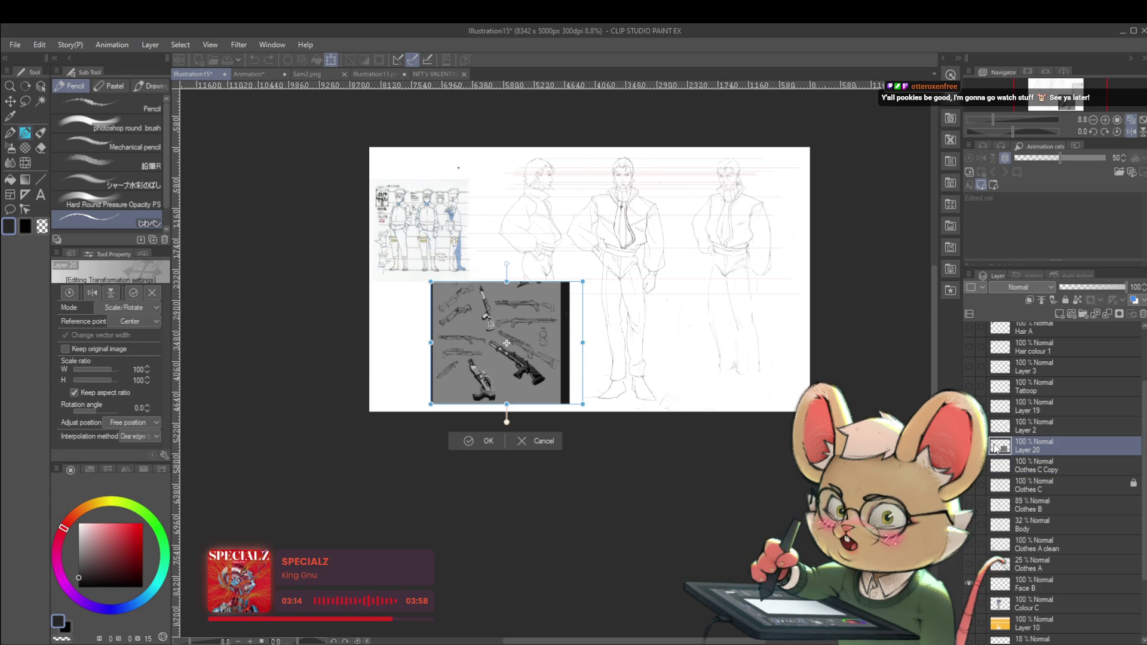
drag(583, 404, 564, 389)
drag(547, 323, 484, 338)
key(Return)
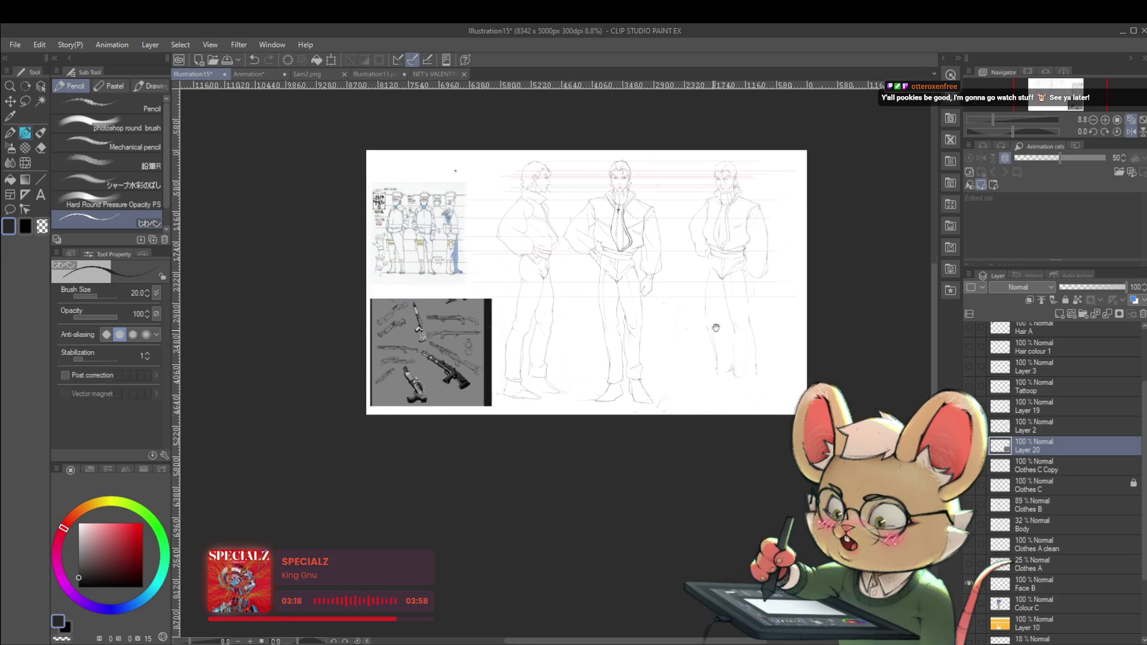
Step: Mirror the view, make Clothes C Copy the active layer, and zoom in on the left figure's torso
scroll(695, 374, up, 2)
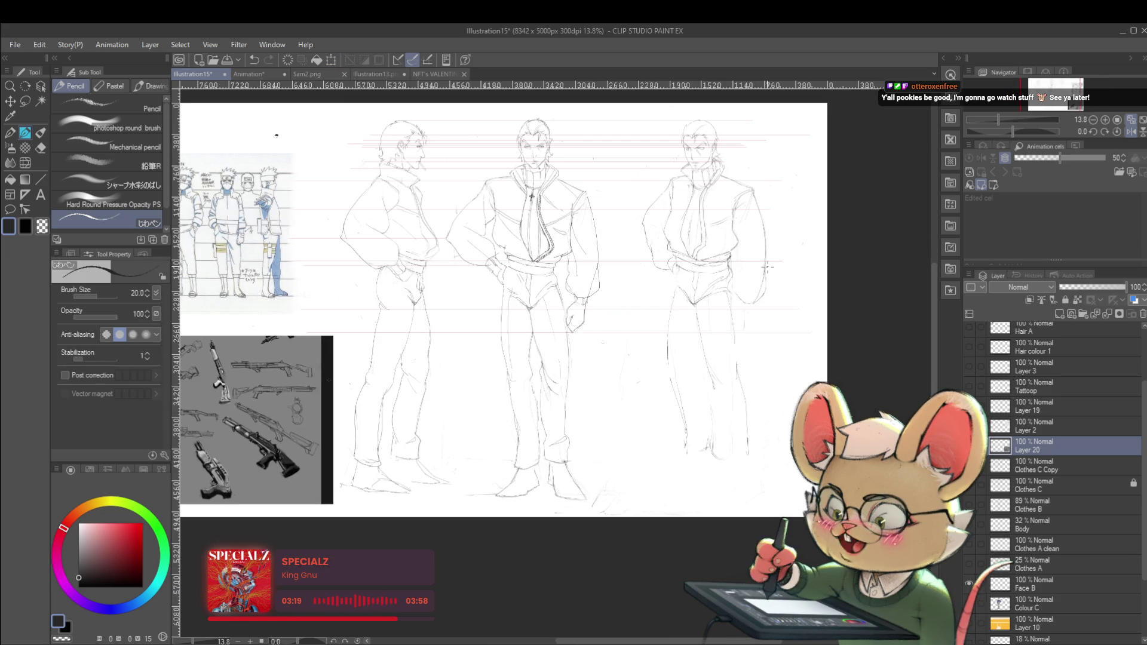
click(1130, 131)
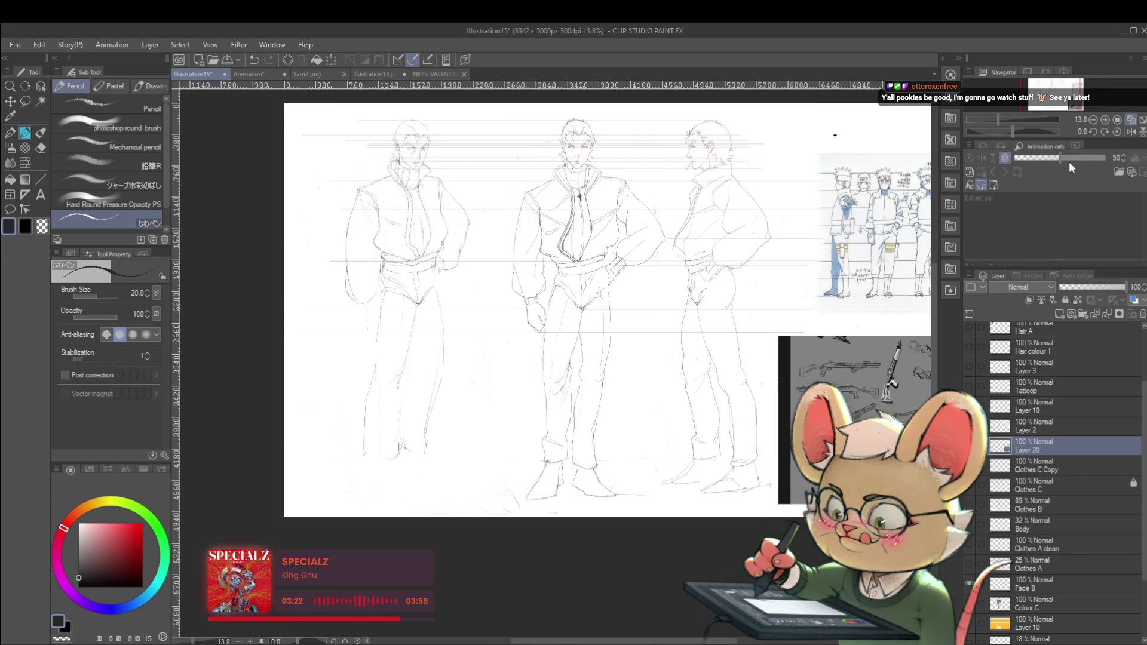
click(1036, 465)
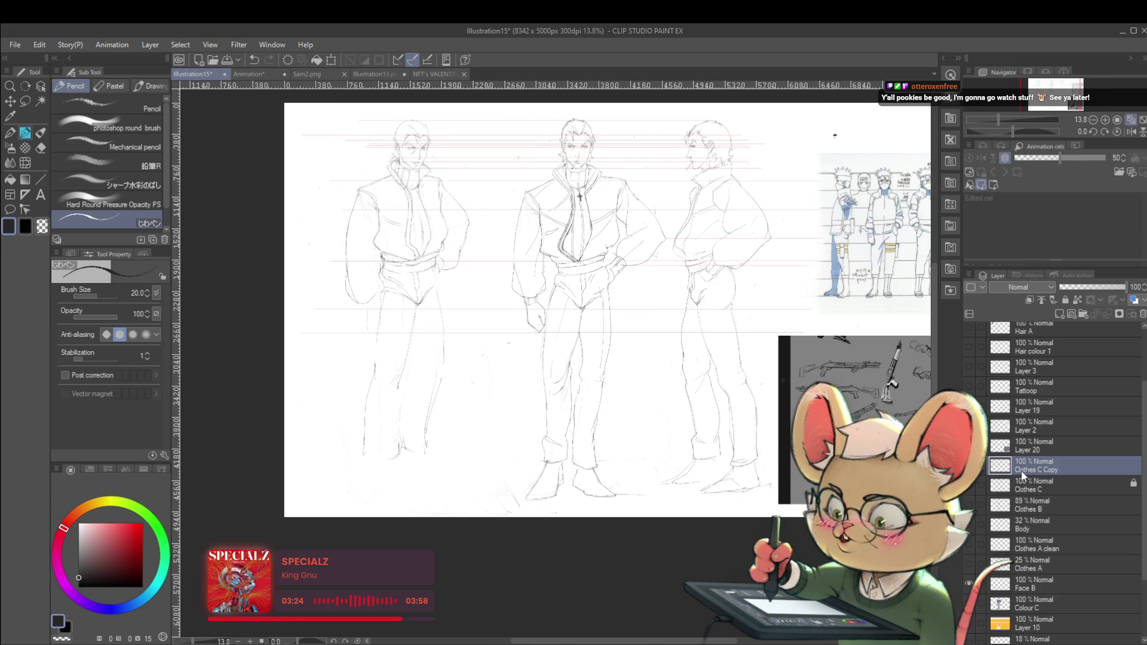
drag(644, 402, 722, 444)
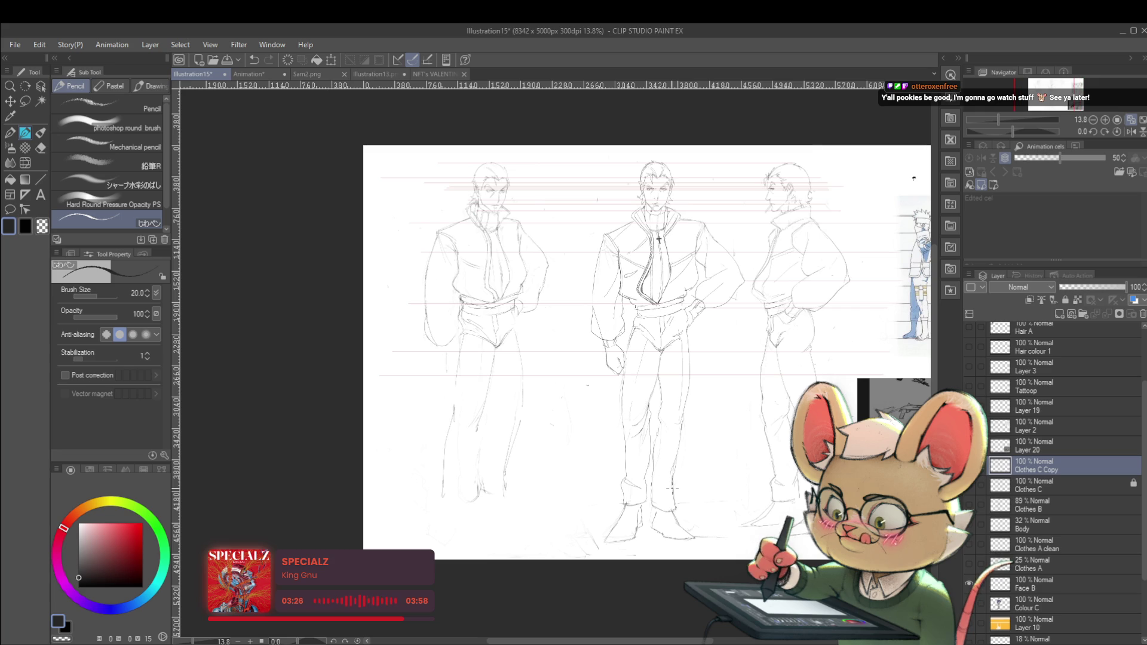
scroll(454, 337, up, 3)
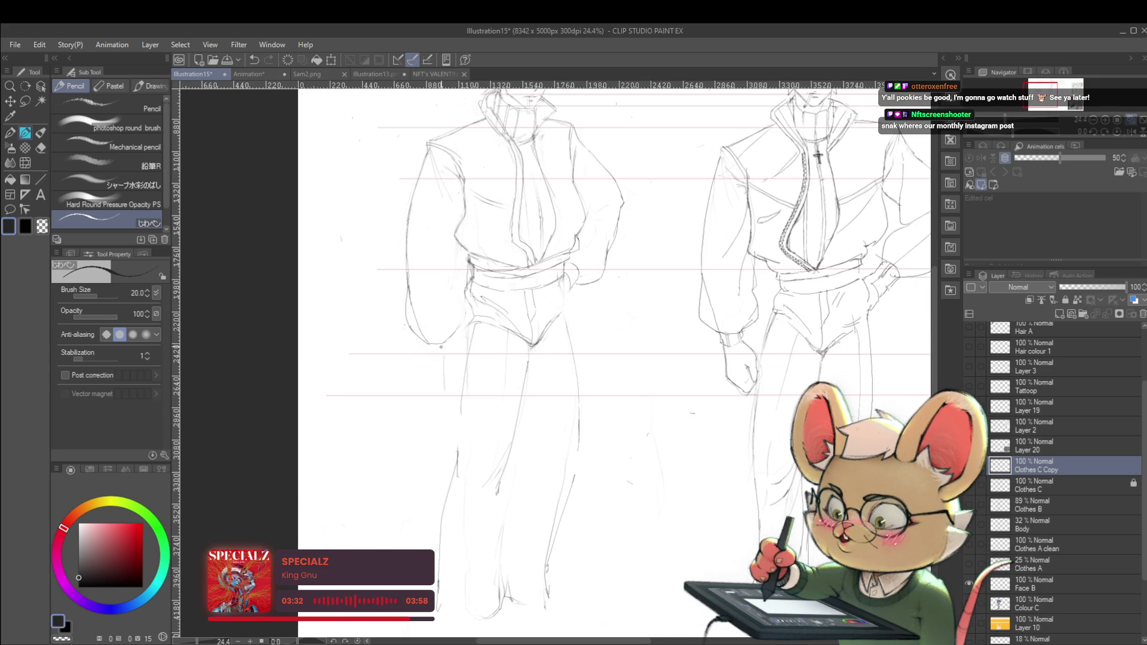
Step: Lasso the left figure's outer arm and transform it slightly up and to the right
key(m)
drag(428, 351, 399, 240)
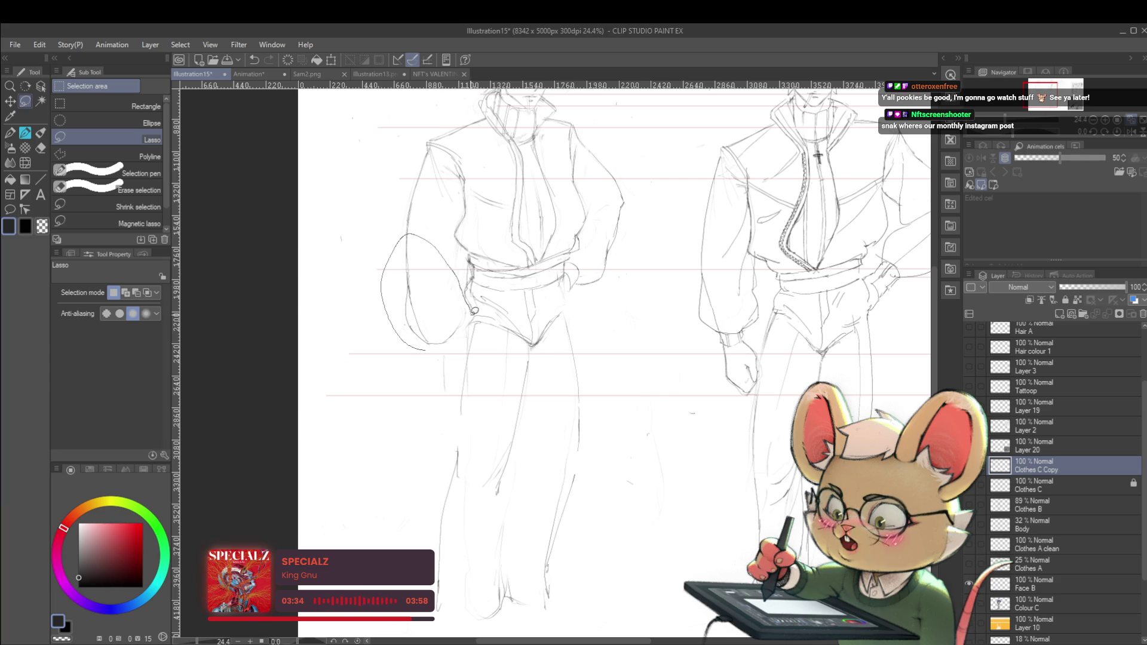
drag(474, 311, 472, 314)
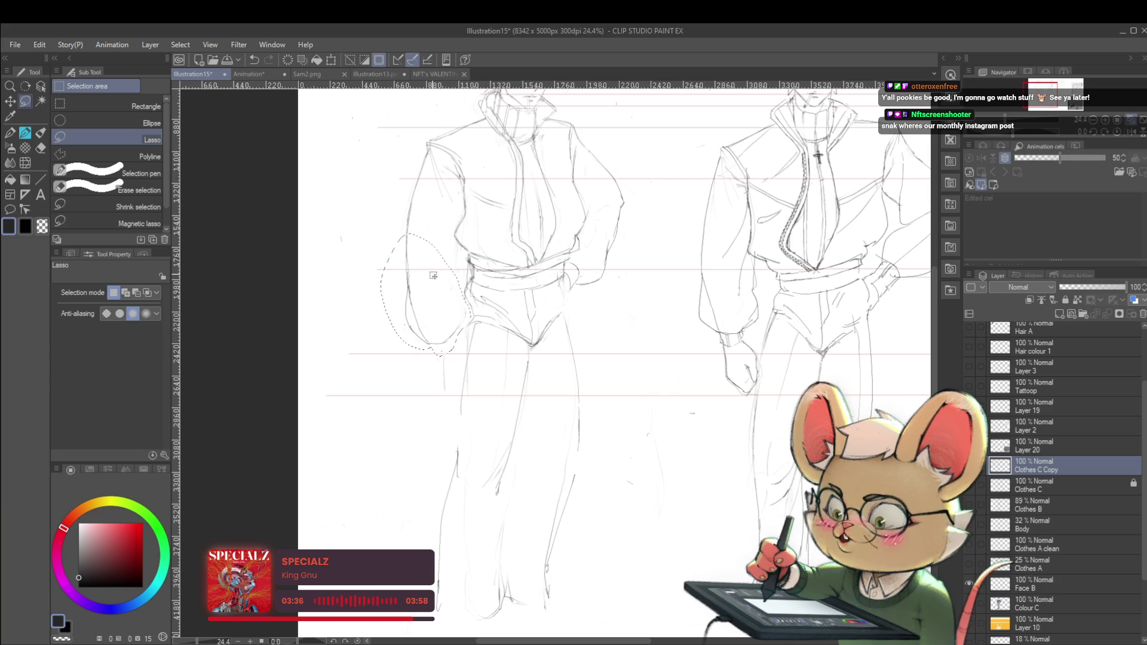
scroll(442, 295, down, 3)
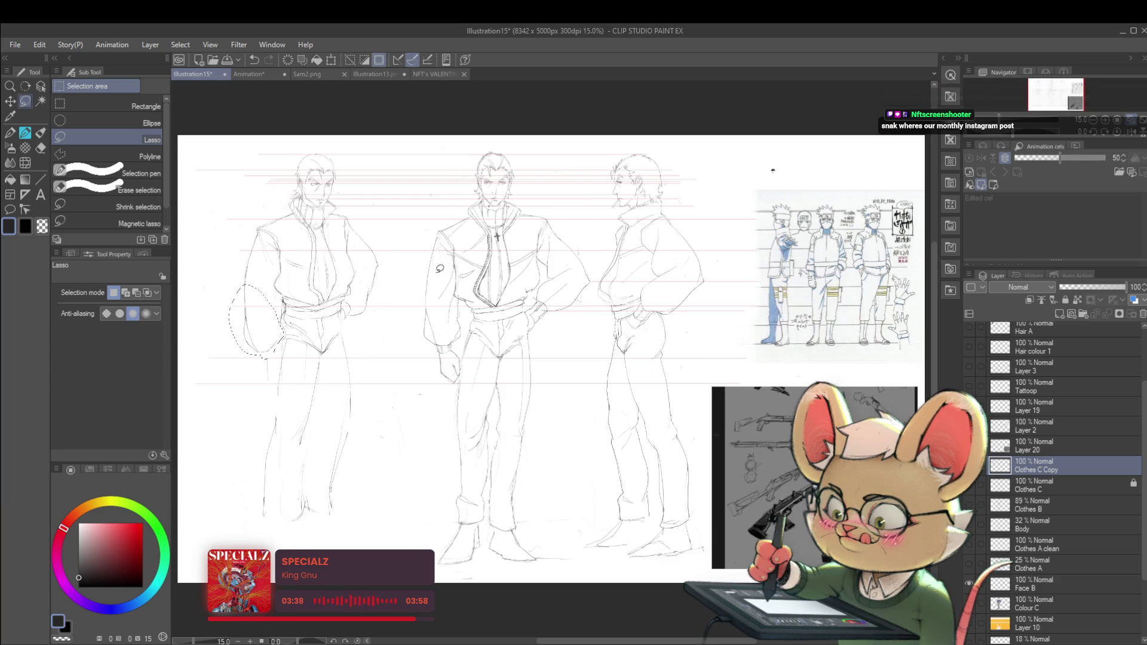
scroll(543, 281, up, 1)
scroll(549, 294, up, 2)
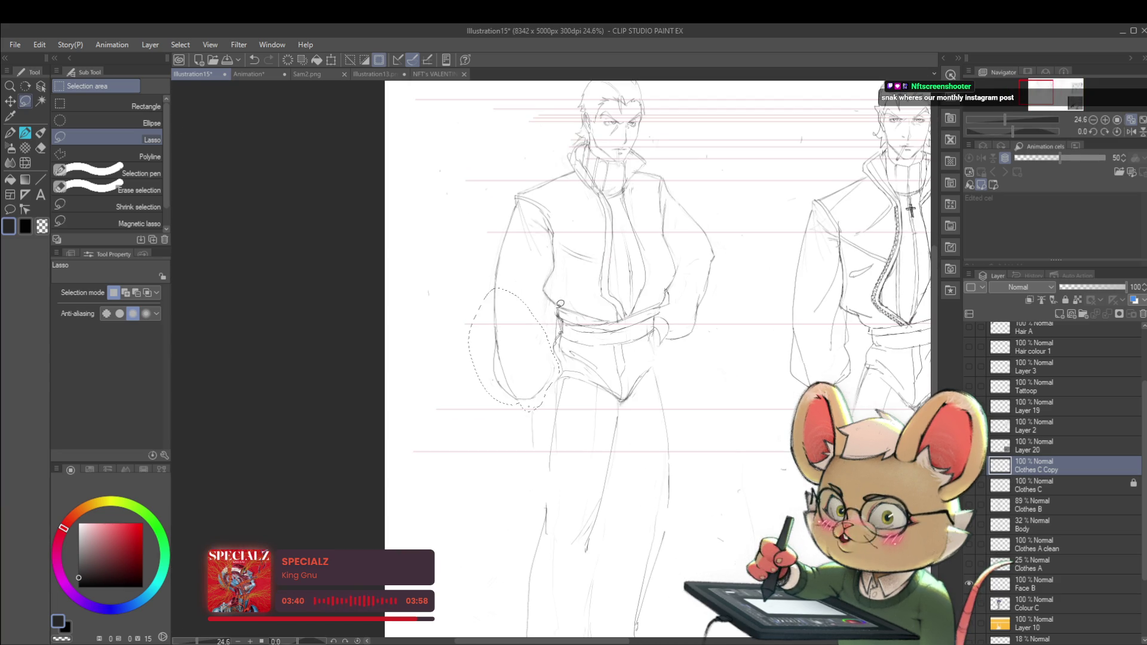
key(ctrl+t)
drag(528, 332, 530, 334)
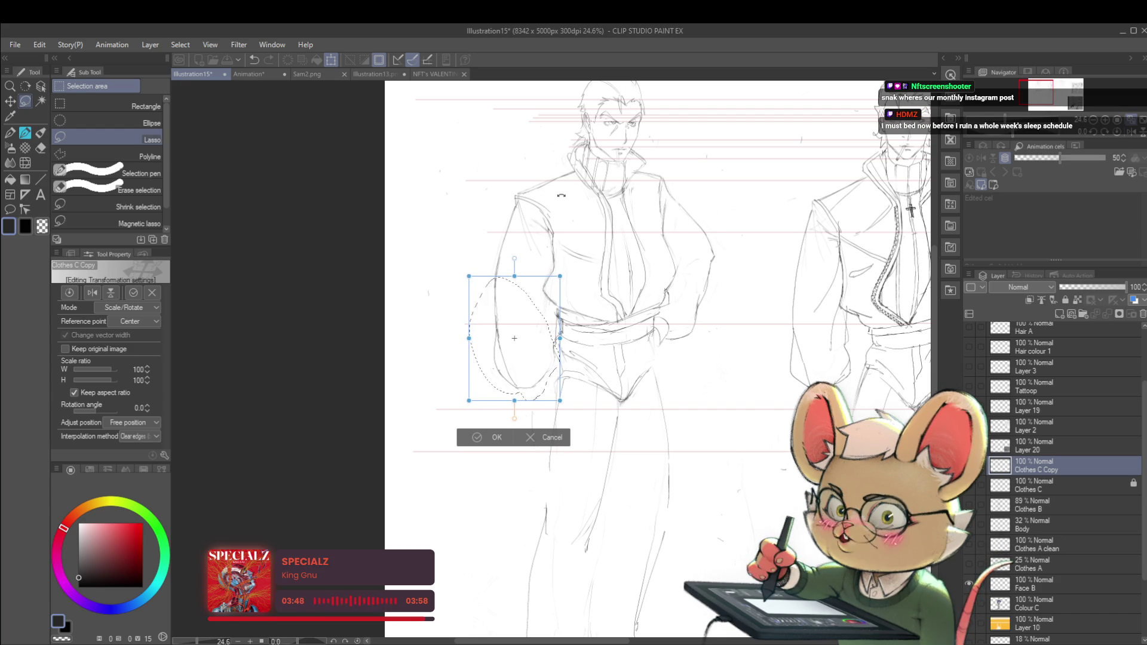
key(Return)
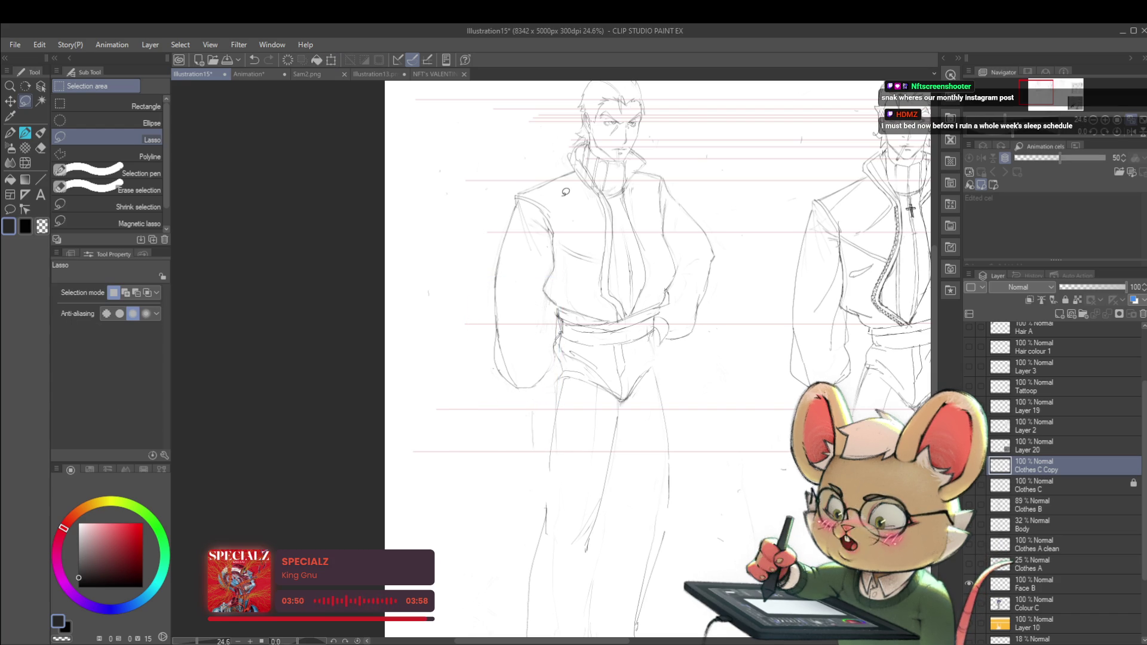
scroll(595, 385, down, 1)
drag(594, 385, 579, 374)
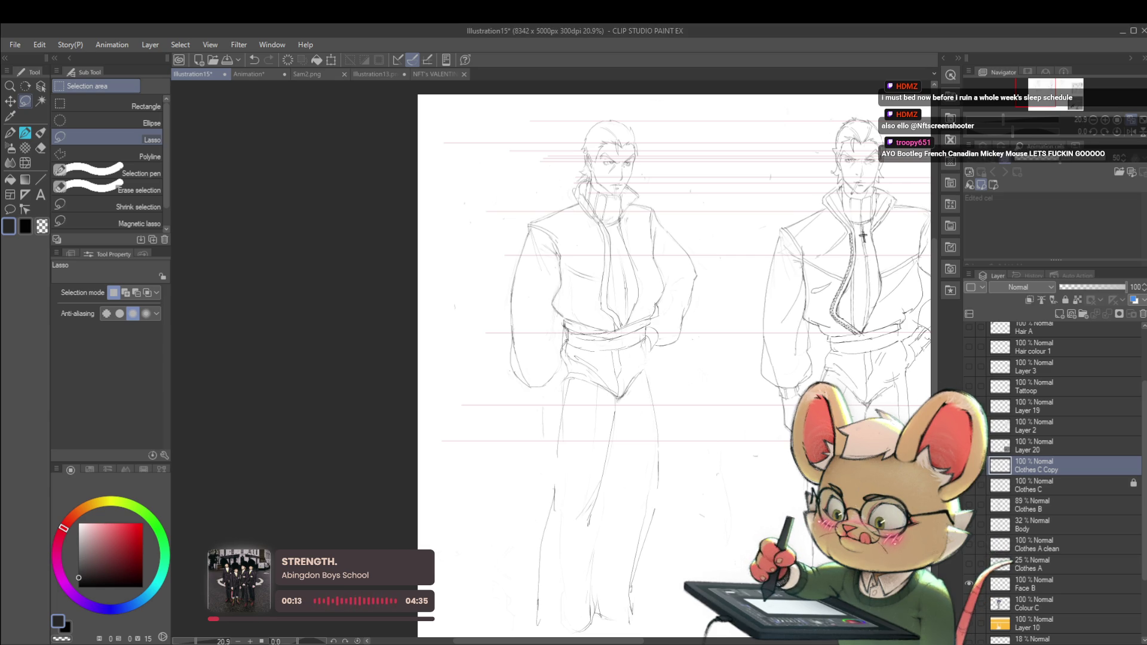
Step: Lasso the front figure's head, rotate it -2.5° and shift it slightly right, then deselect
scroll(709, 316, down, 2)
scroll(1109, 157, right, 5)
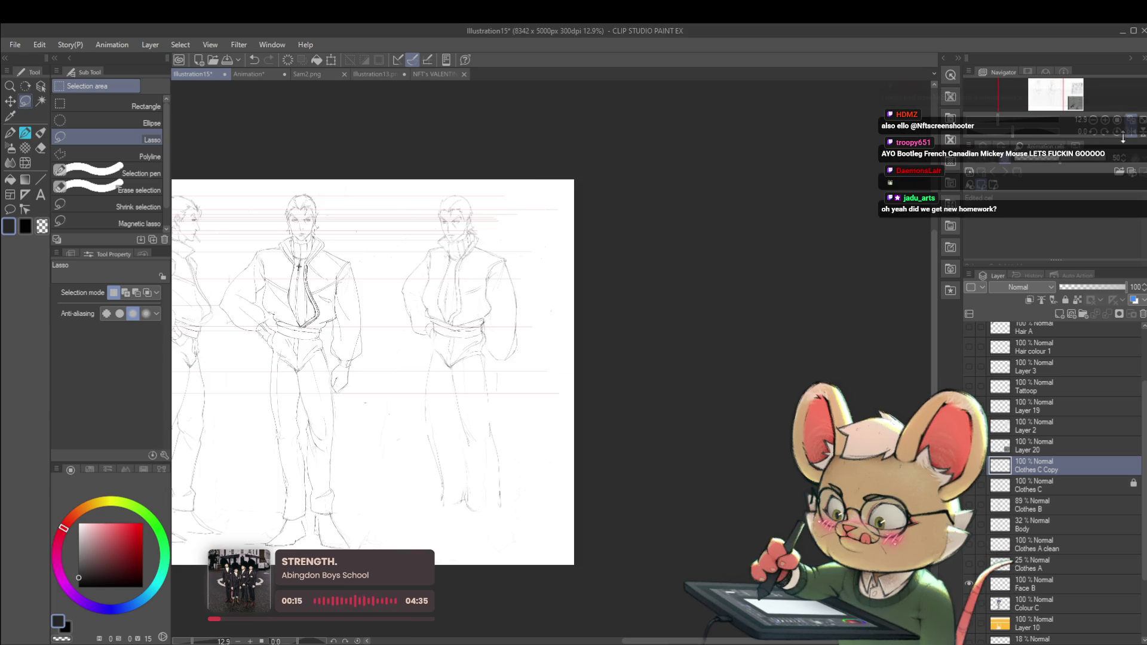
scroll(520, 277, up, 3)
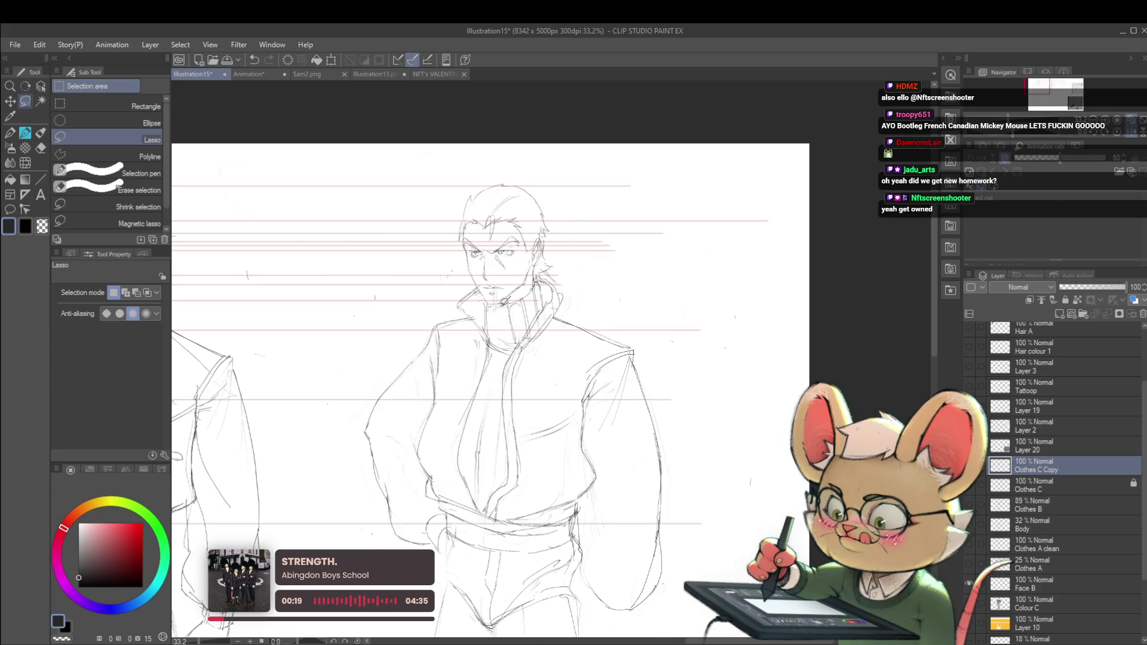
mouse_move(465, 265)
mouse_down()
mouse_move(568, 158)
mouse_move(560, 269)
mouse_move(522, 293)
mouse_up()
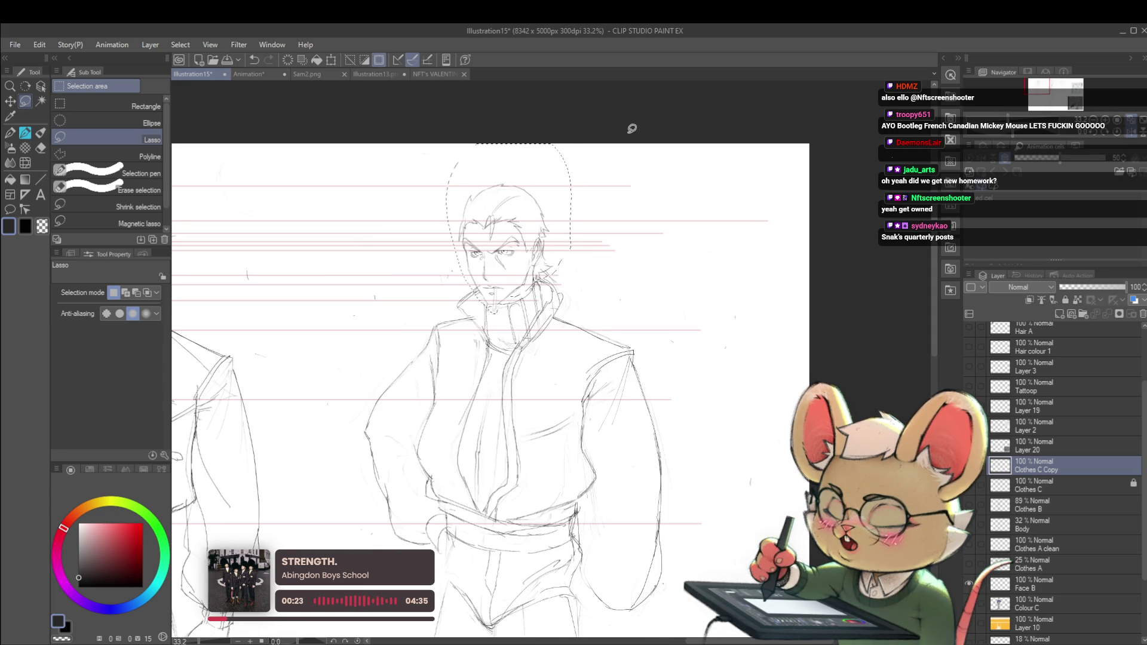
key(ctrl+t)
drag(632, 128, 569, 182)
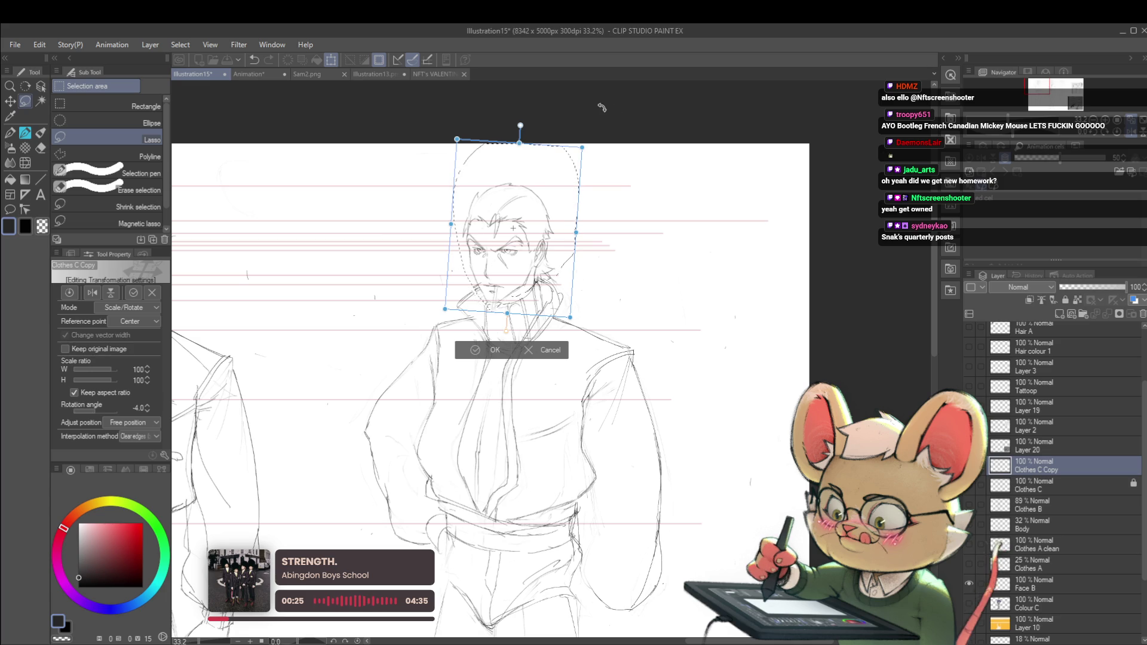
drag(536, 222, 509, 285)
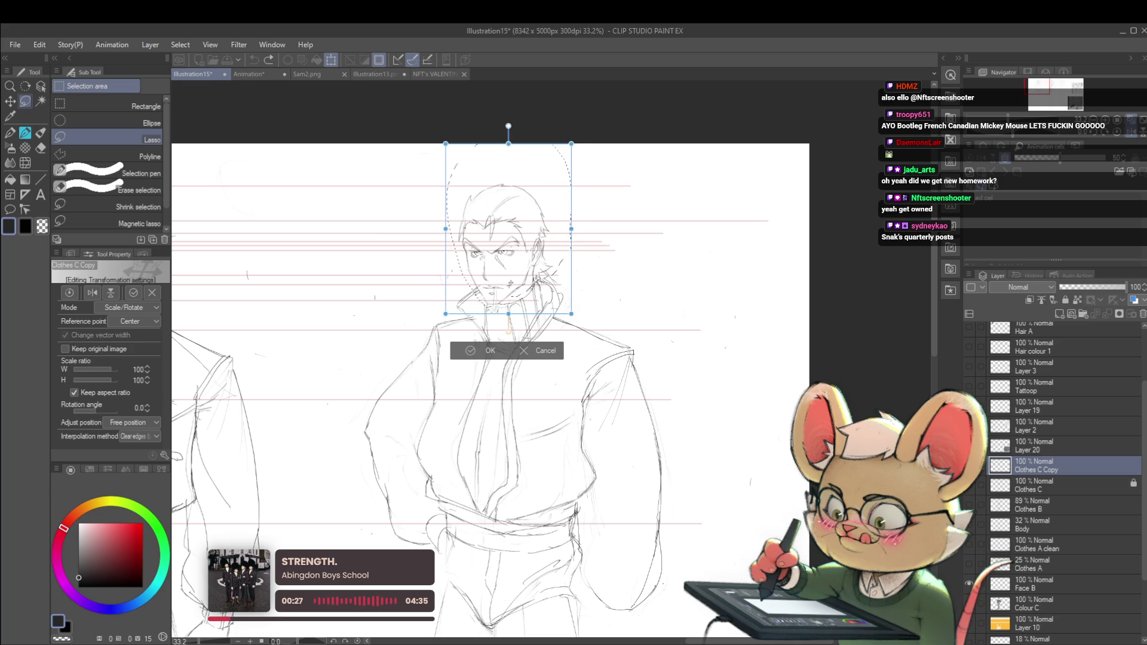
mouse_move(616, 122)
mouse_down()
mouse_move(616, 148)
mouse_move(558, 207)
mouse_up()
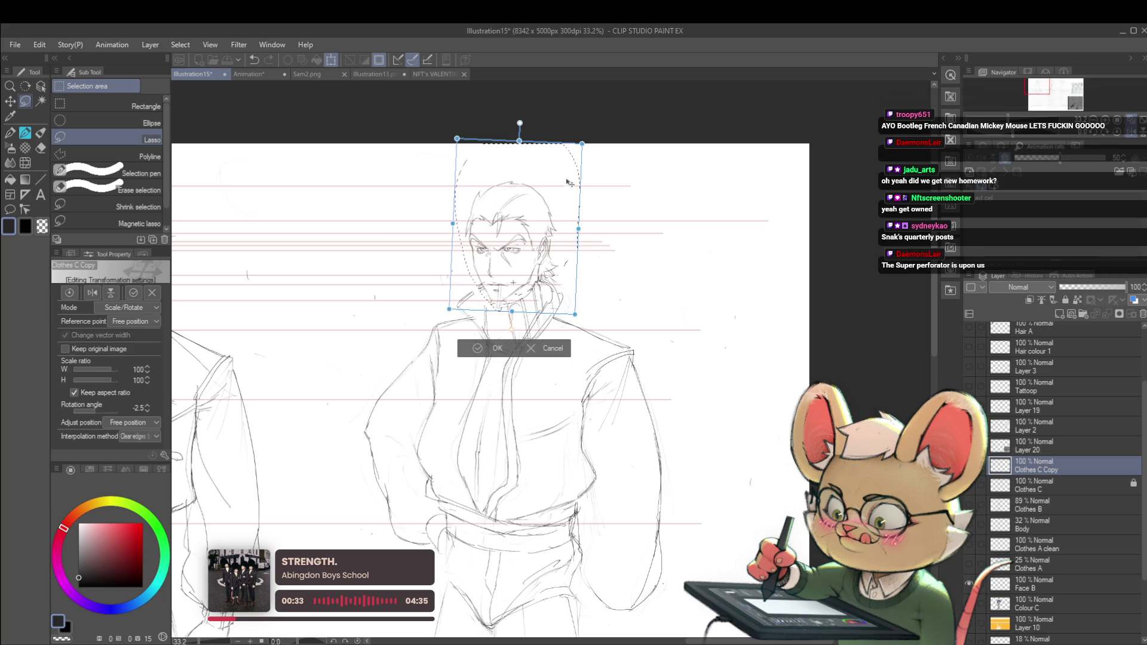
key(Return)
key(ctrl+d)
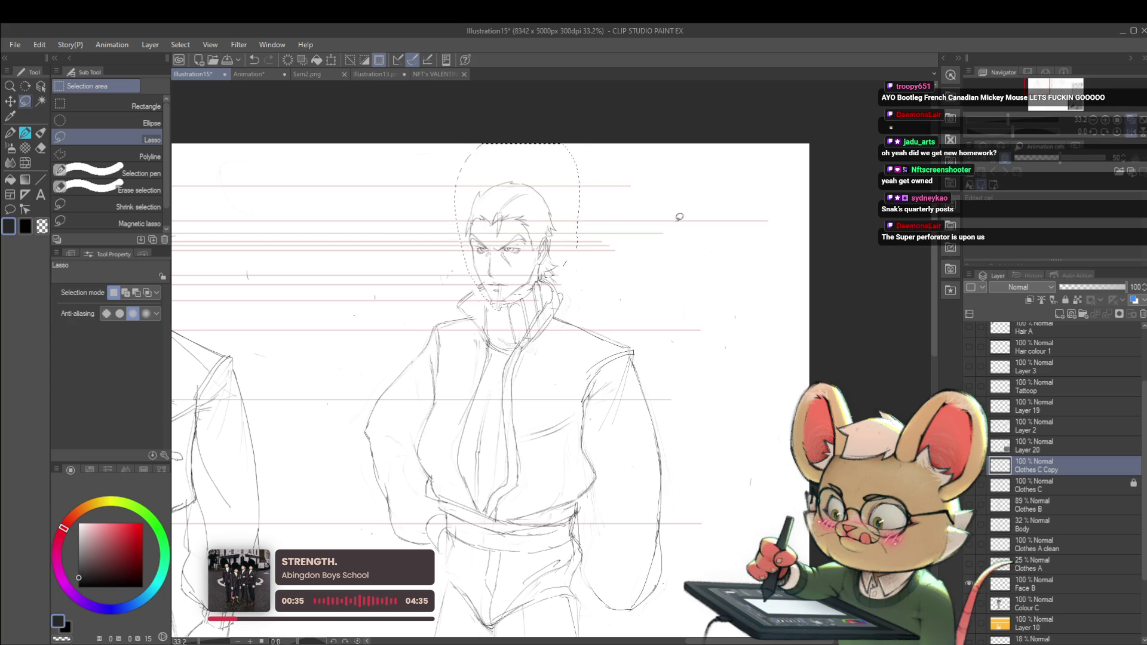
scroll(678, 251, down, 2)
scroll(685, 245, down, 1)
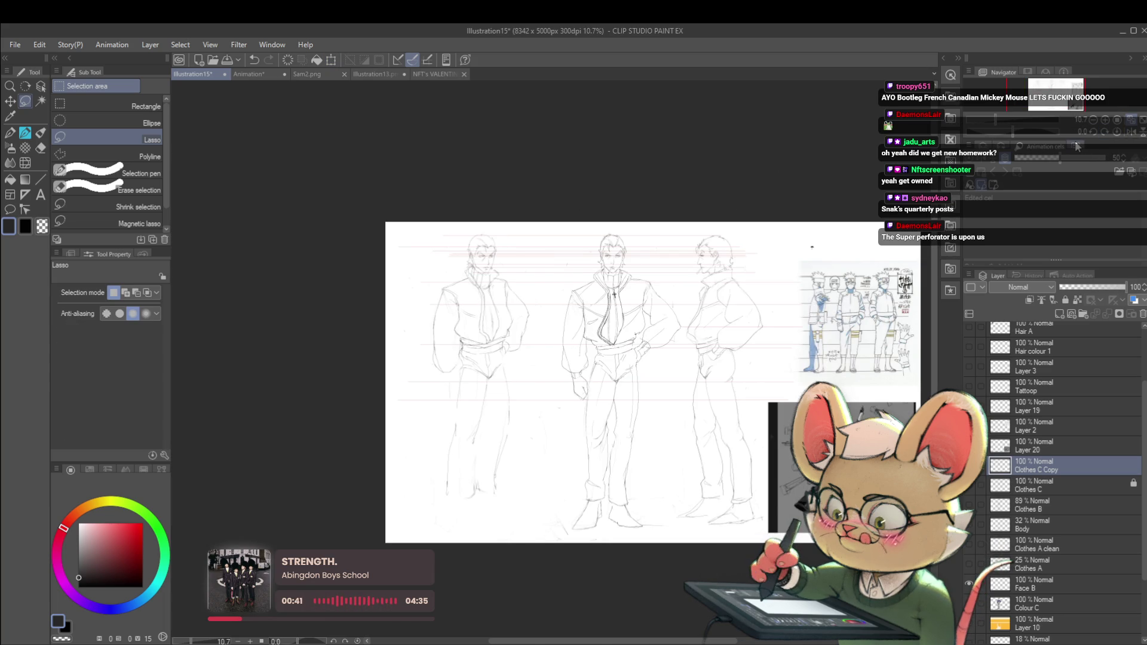
Step: Switch back to the pencil, recentre the sheet, and check the proportions mirrored before flipping back
scroll(472, 284, up, 2)
key(p)
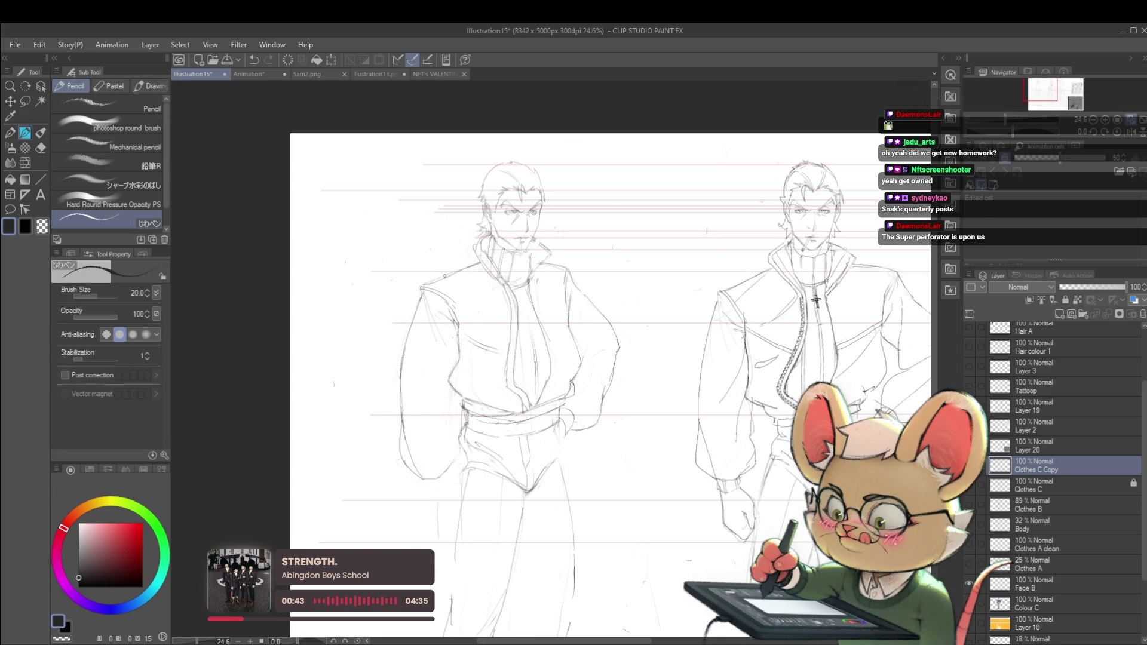
scroll(519, 257, down, 1)
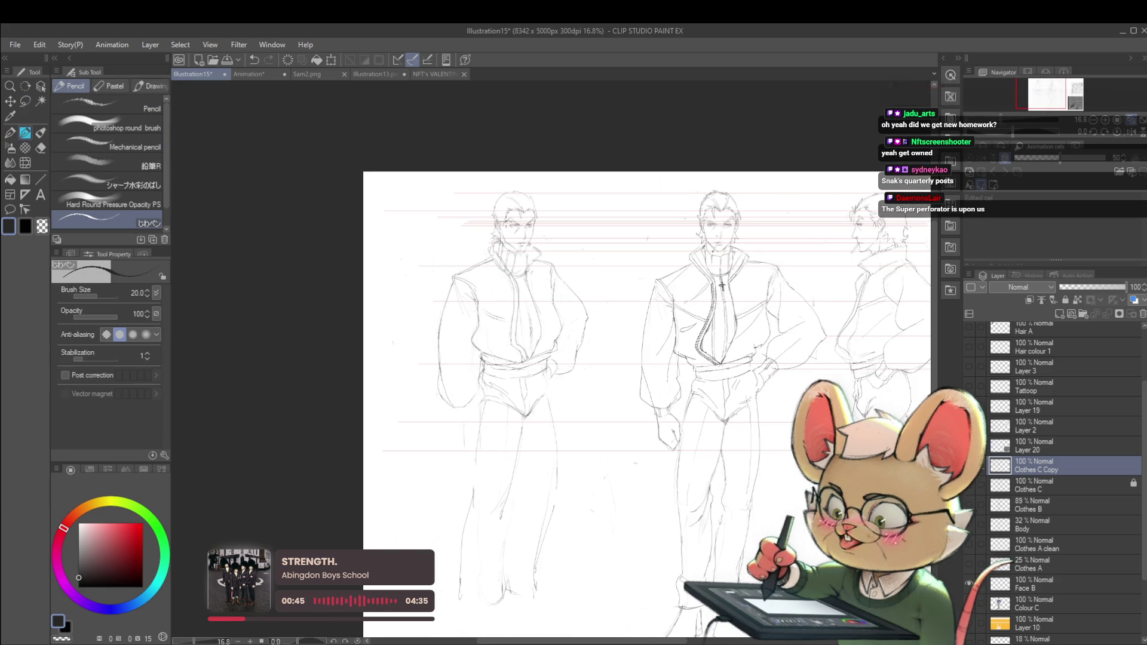
scroll(724, 308, down, 1)
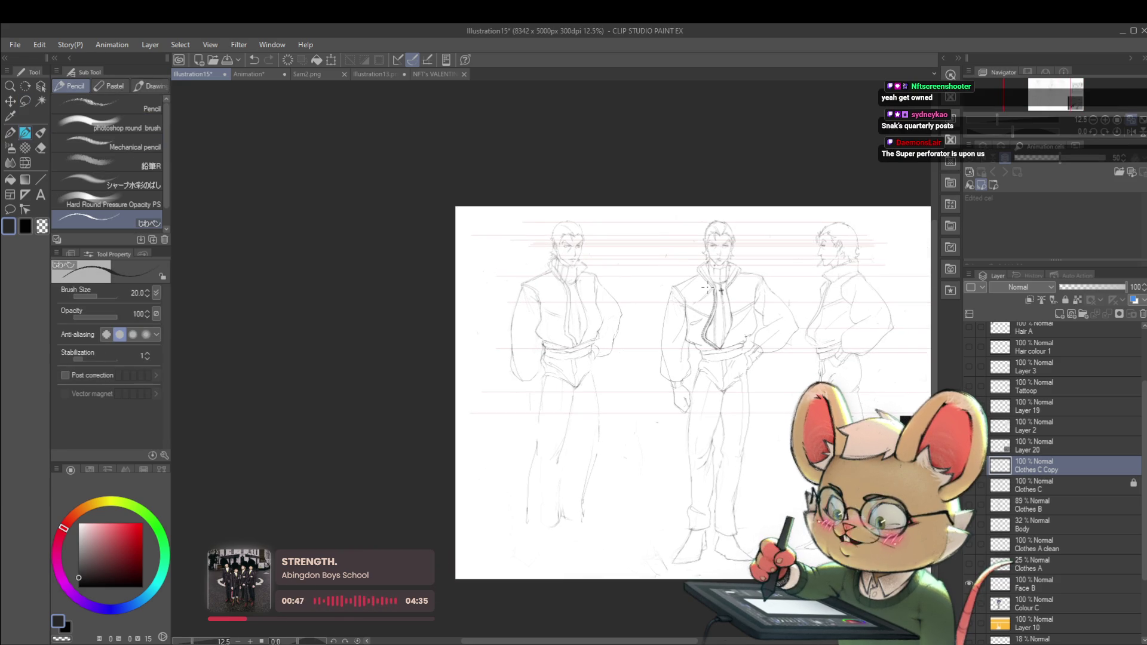
drag(608, 297, 641, 258)
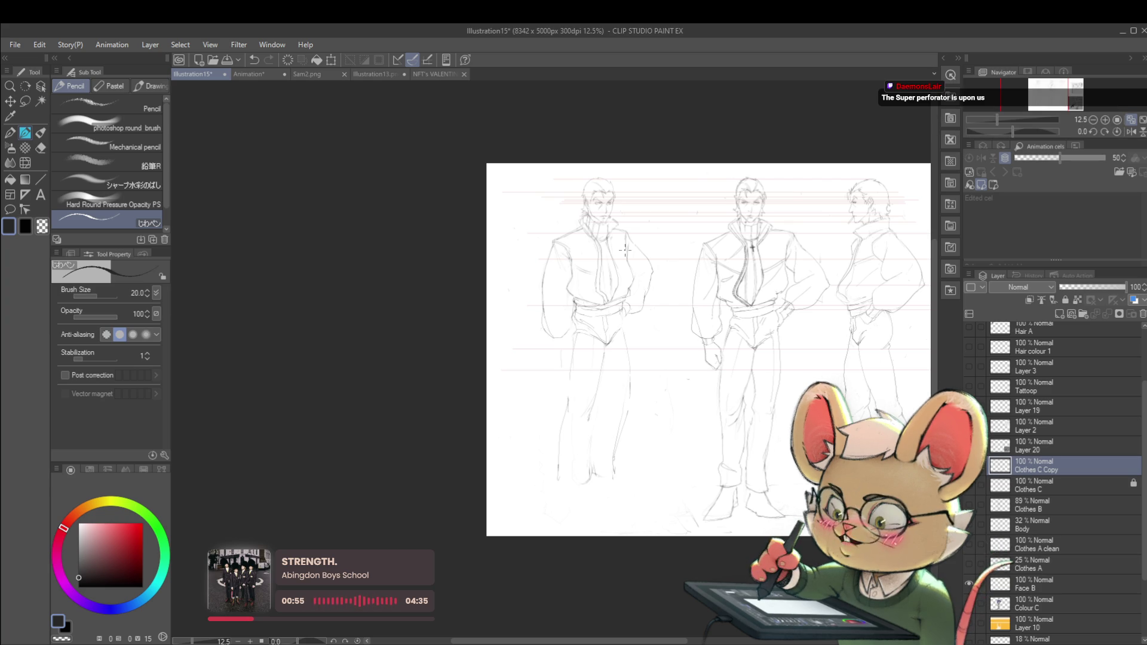
click(1130, 131)
scroll(528, 311, up, 2)
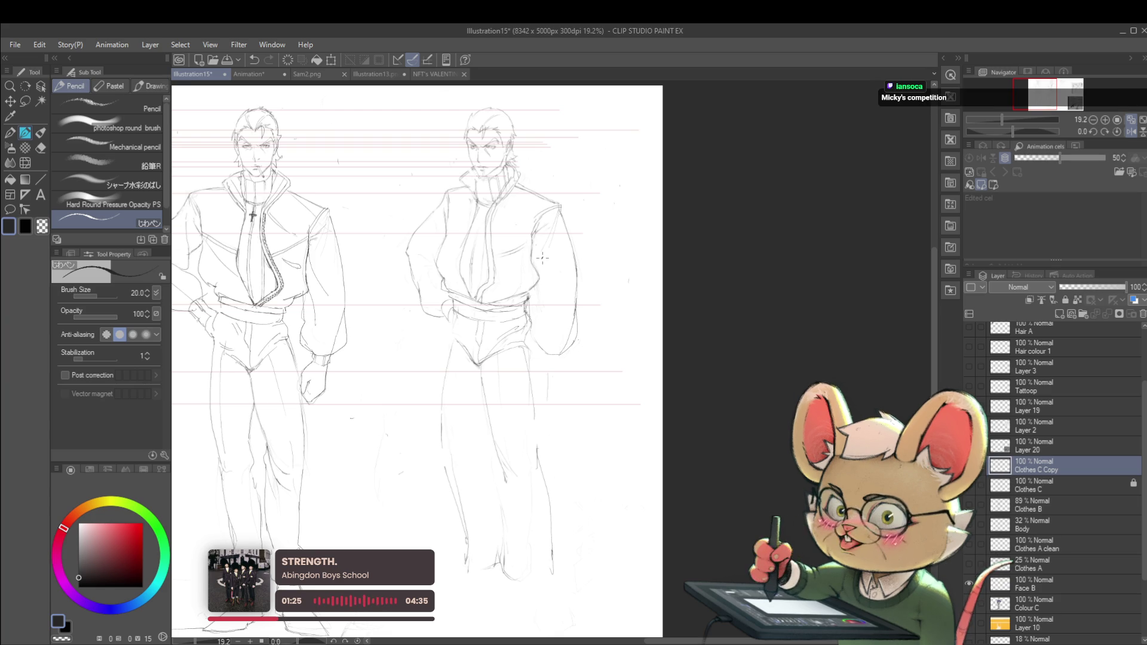
click(1131, 131)
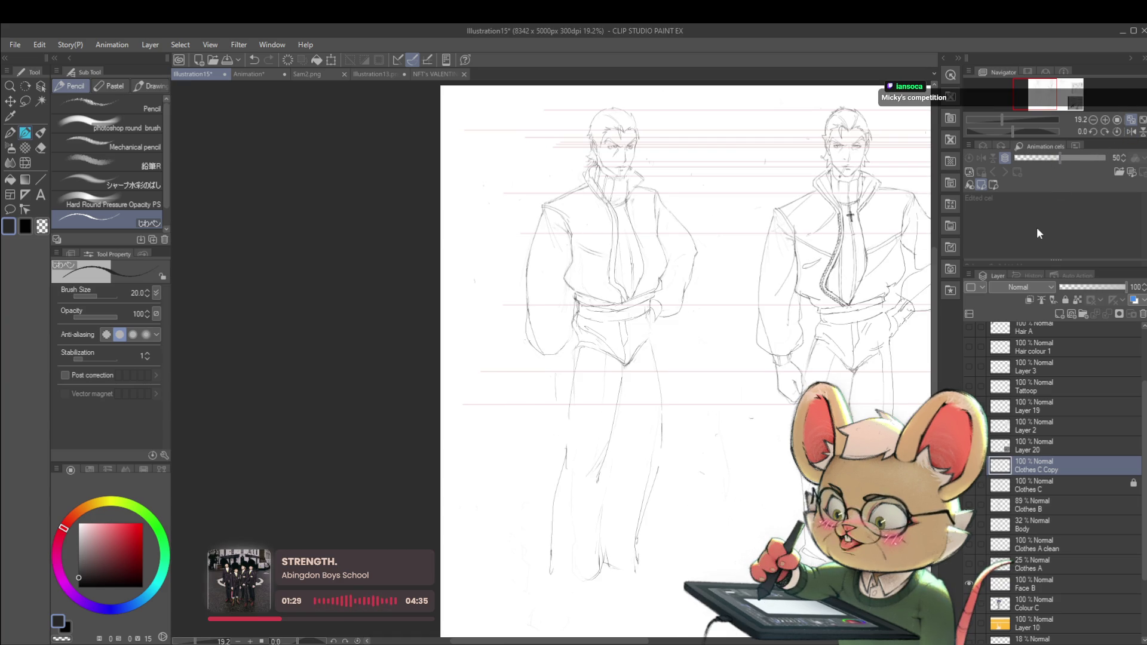
click(1131, 132)
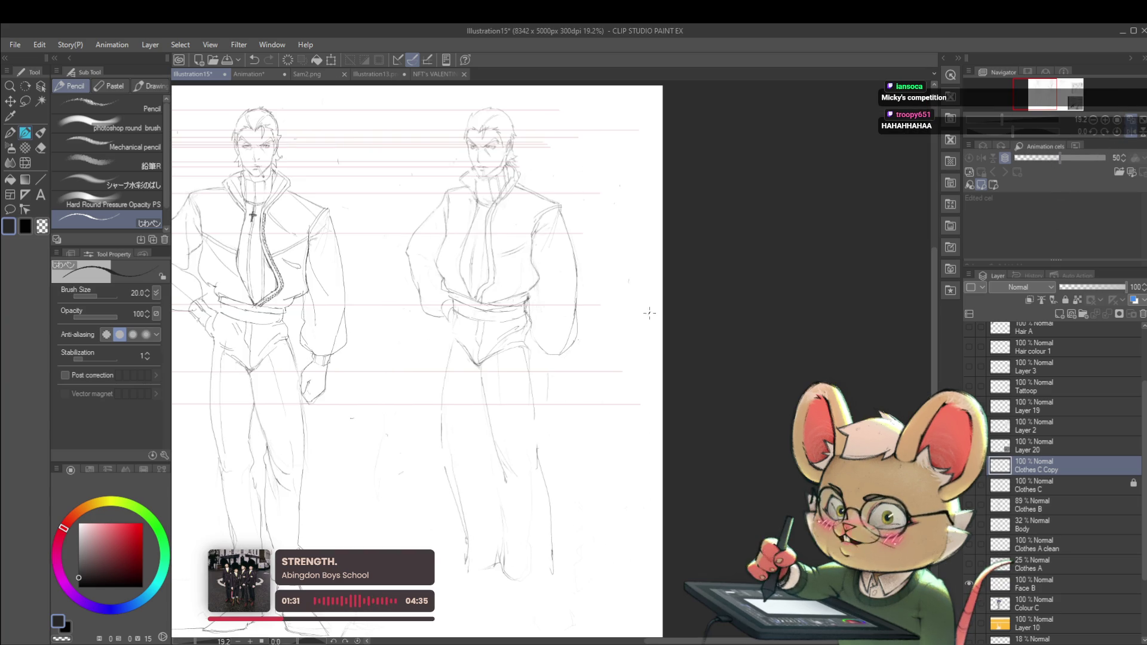
Step: Zoom in on the torsos and redraw the line along the right figure's leg, undoing a short extra line
drag(536, 310, 584, 211)
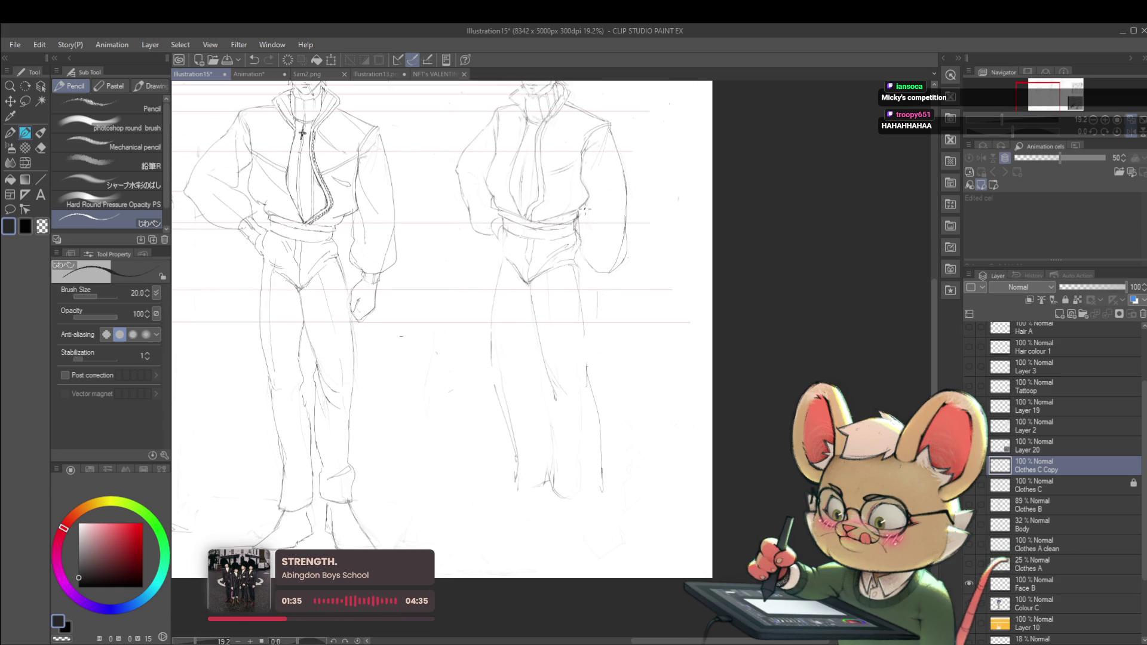
scroll(640, 338, up, 2)
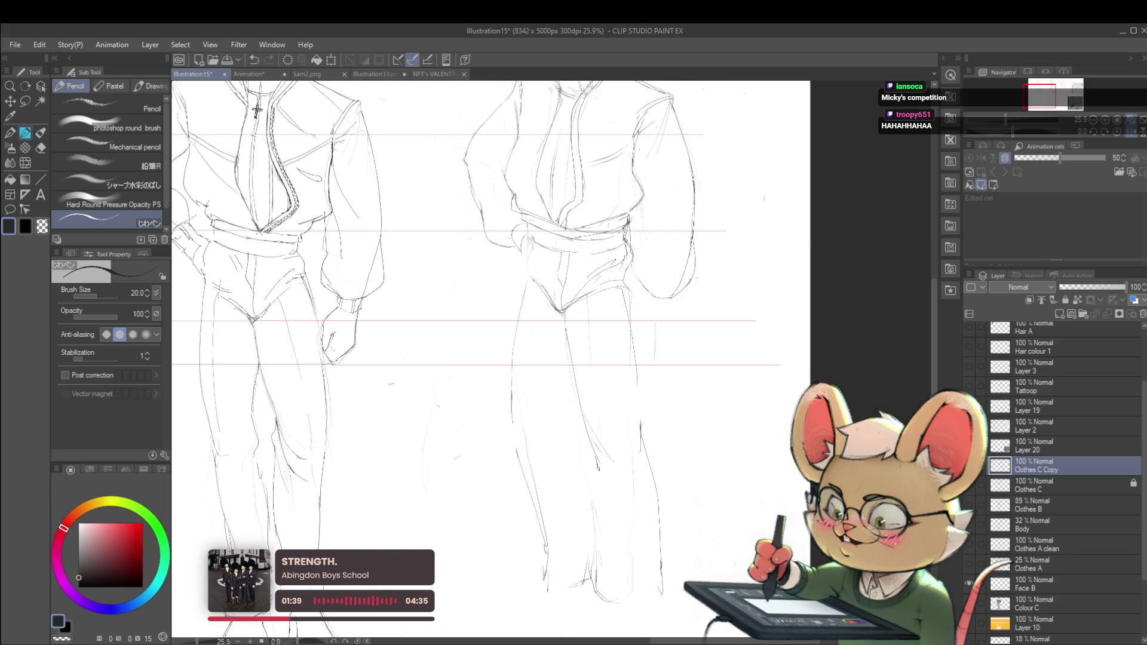
scroll(541, 215, down, 4)
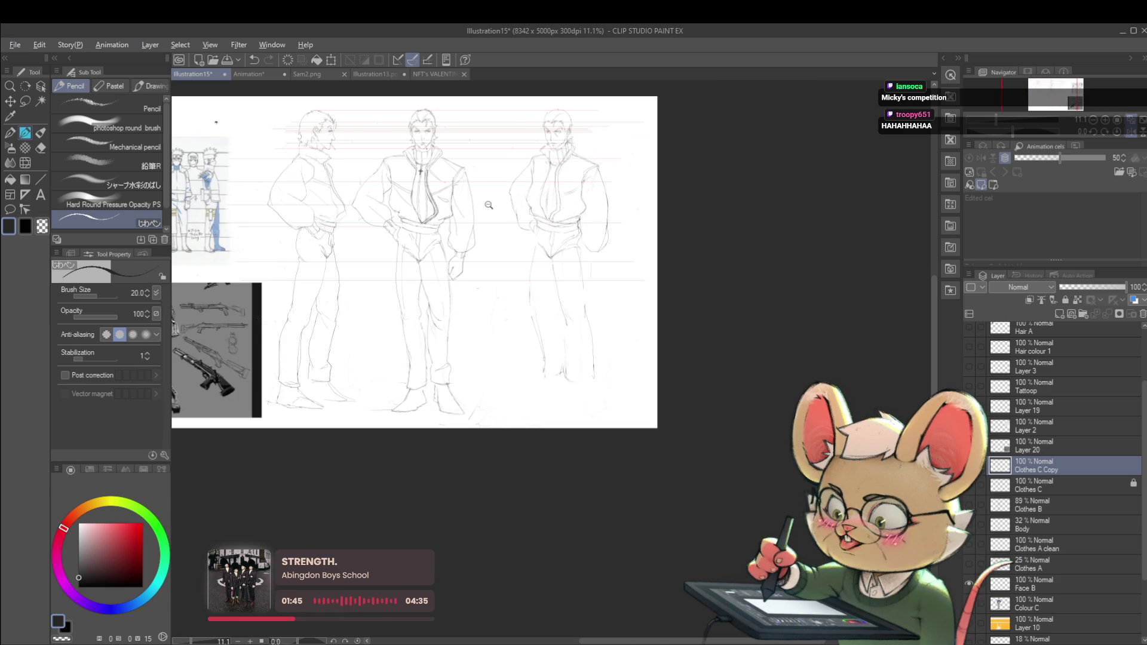
scroll(538, 263, up, 1)
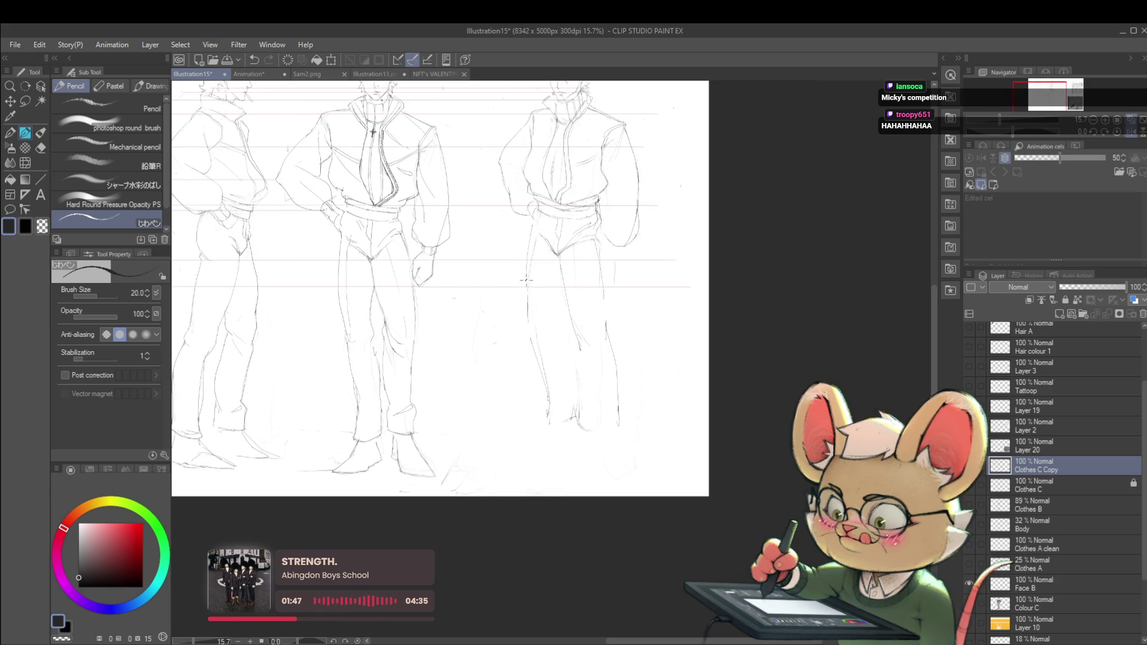
key(ctrl+z)
drag(527, 281, 526, 309)
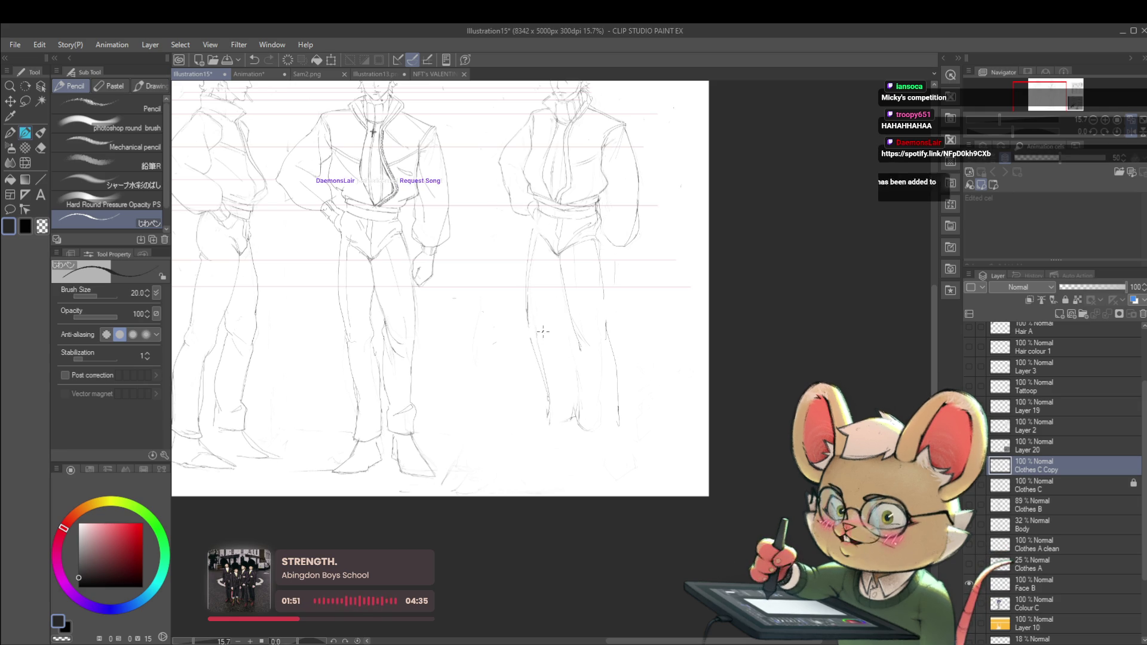
drag(550, 325, 554, 342)
key(ctrl+z)
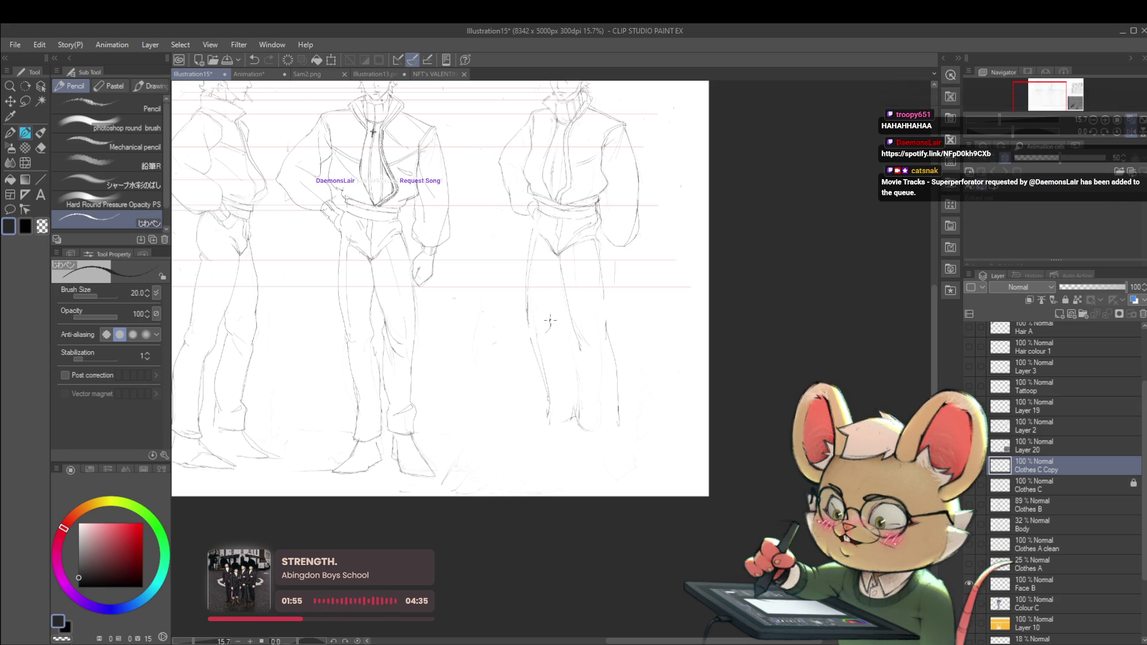
Step: Check the figures mirrored again, undo the faint stray stroke, and zoom in on the legs
click(593, 249)
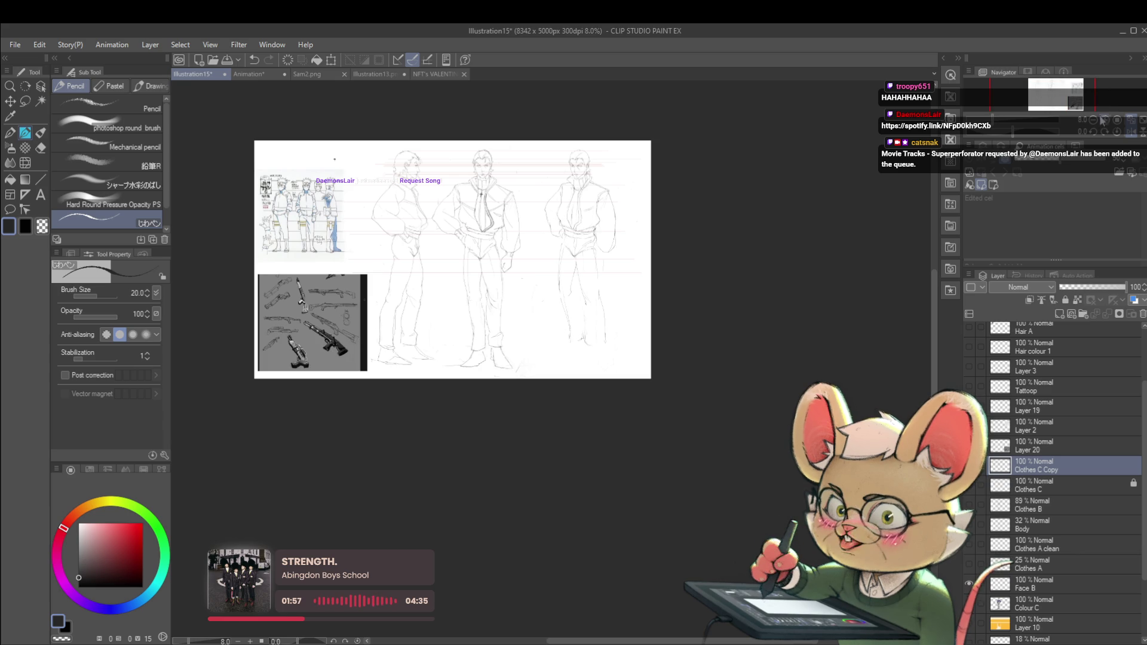
click(1131, 135)
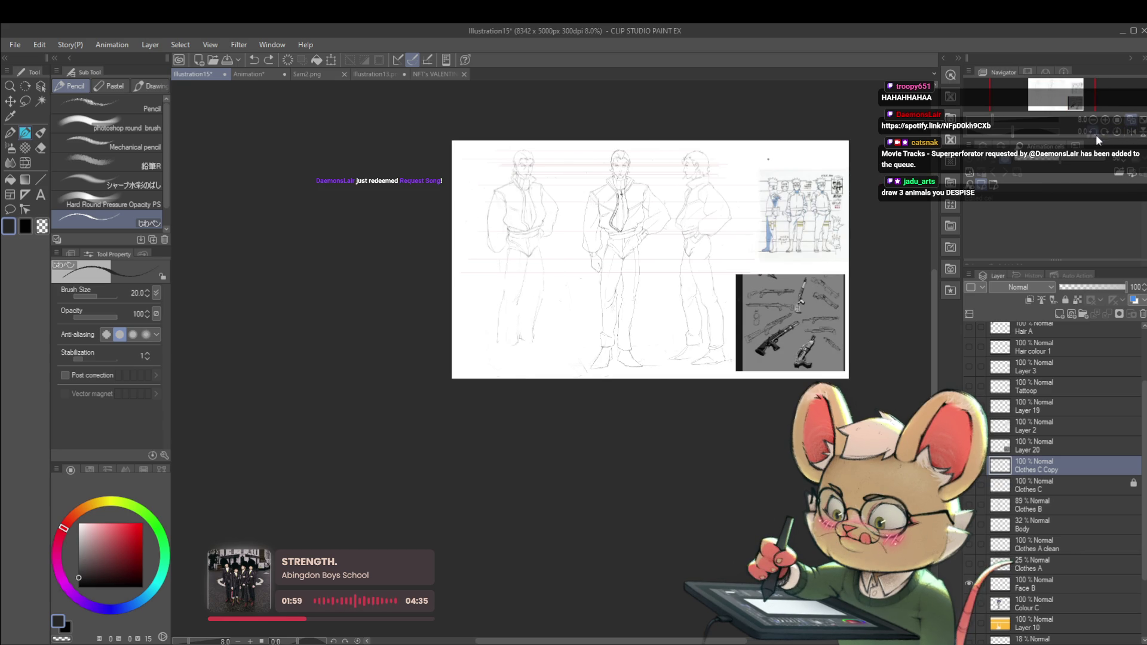
scroll(512, 279, up, 2)
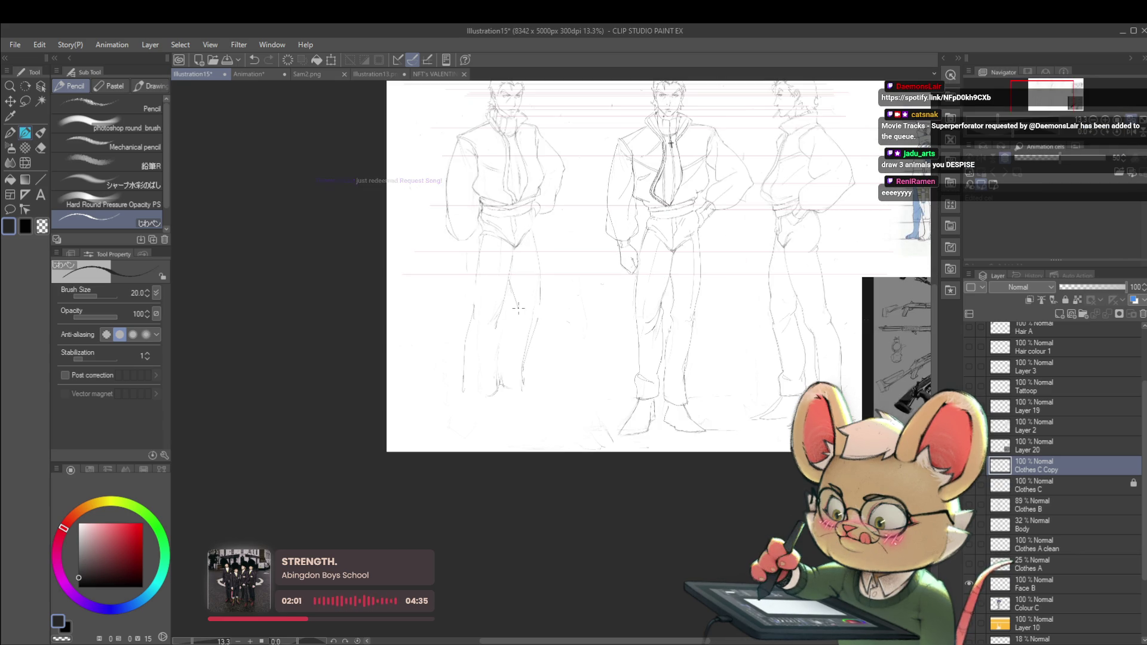
key(ctrl+z)
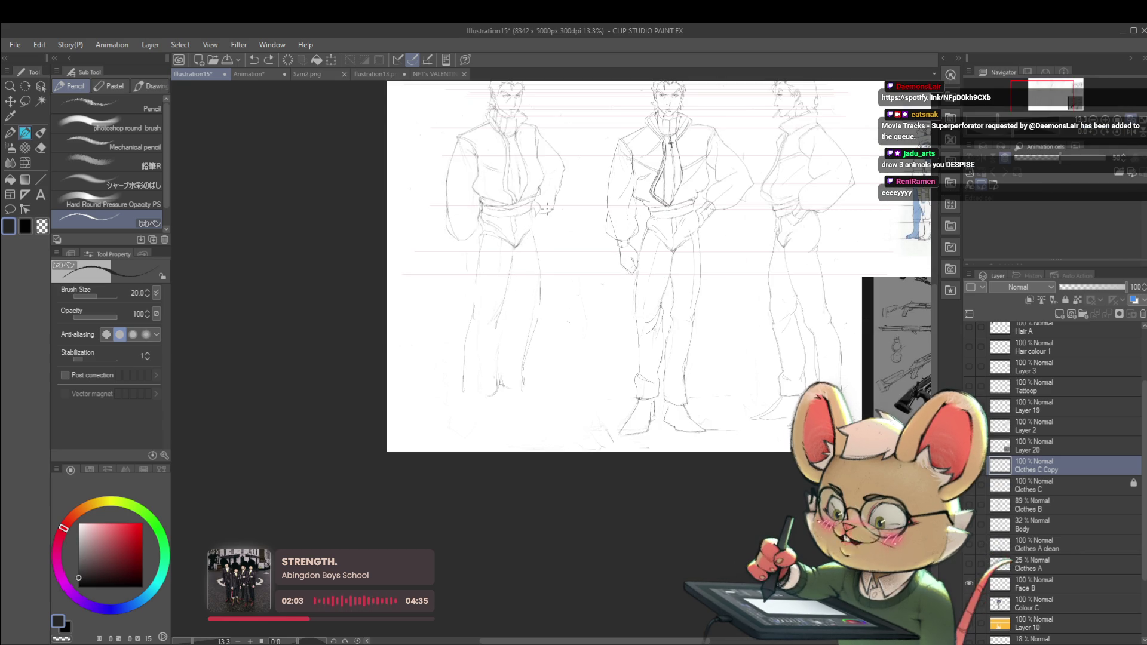
drag(1121, 135, 1129, 135)
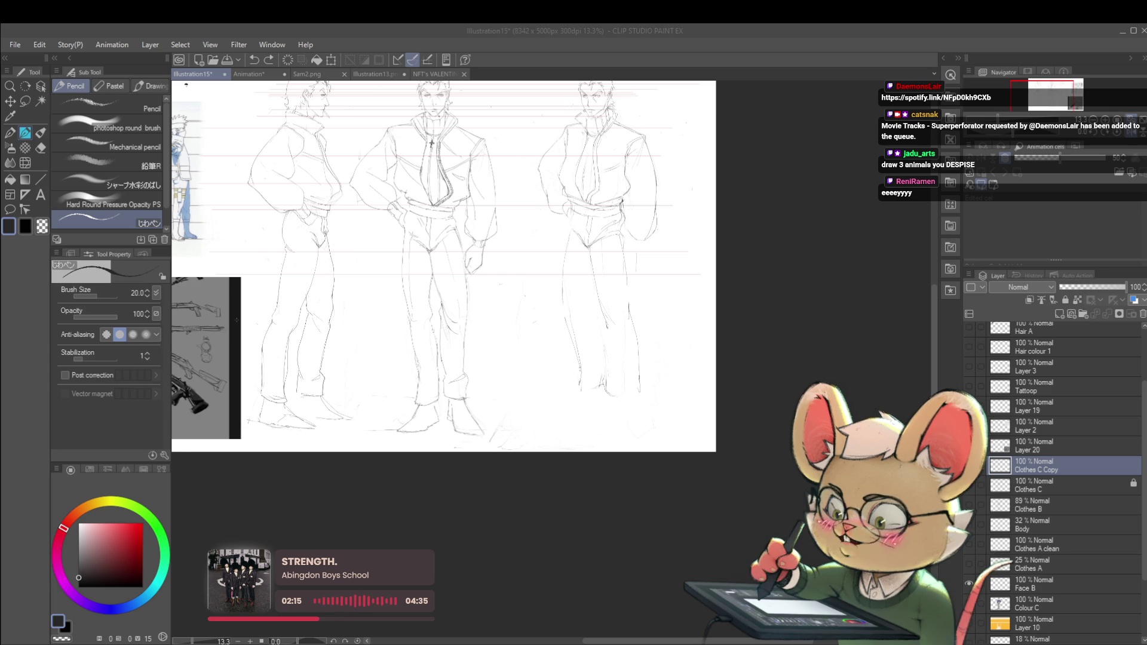
mouse_move(345, 343)
mouse_down()
mouse_move(587, 336)
mouse_move(345, 337)
mouse_up()
scroll(554, 251, up, 2)
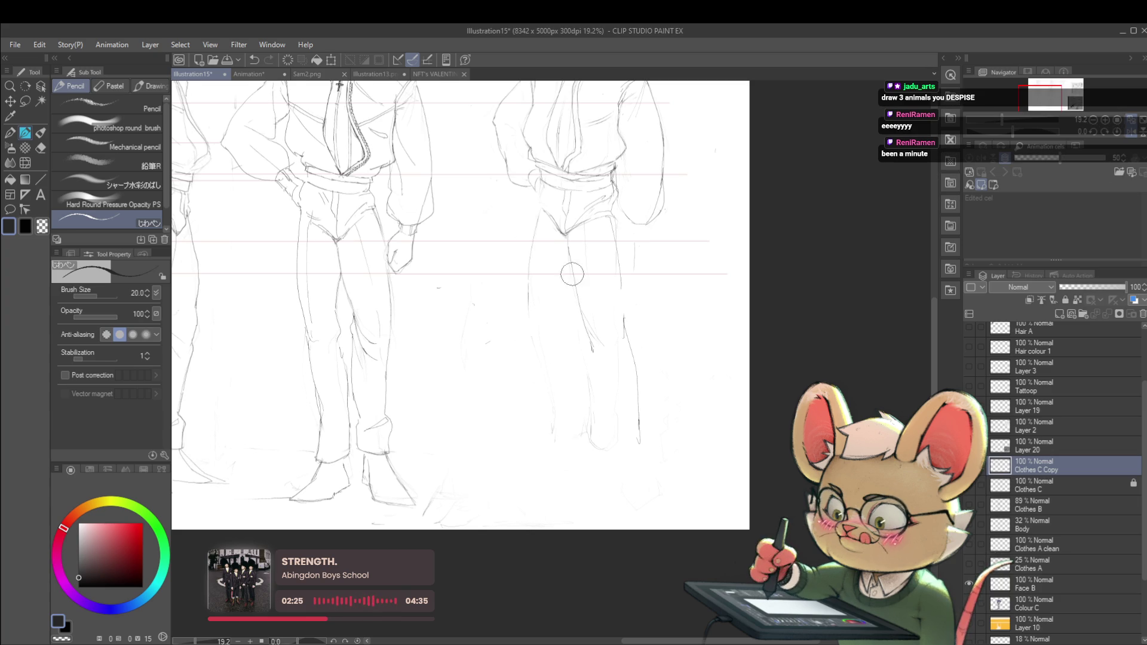
Step: Redraw the right figure's trouser leg lines, checking the leg mirrored and redoing the line's end
drag(621, 338, 621, 323)
key(ctrl+z)
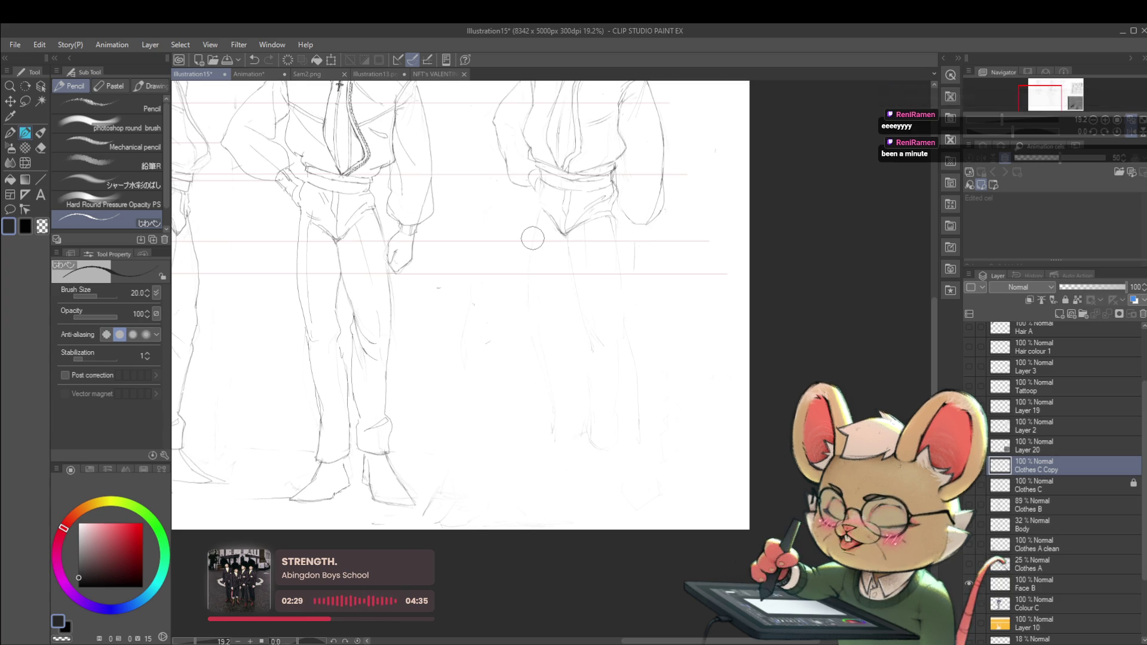
click(1127, 132)
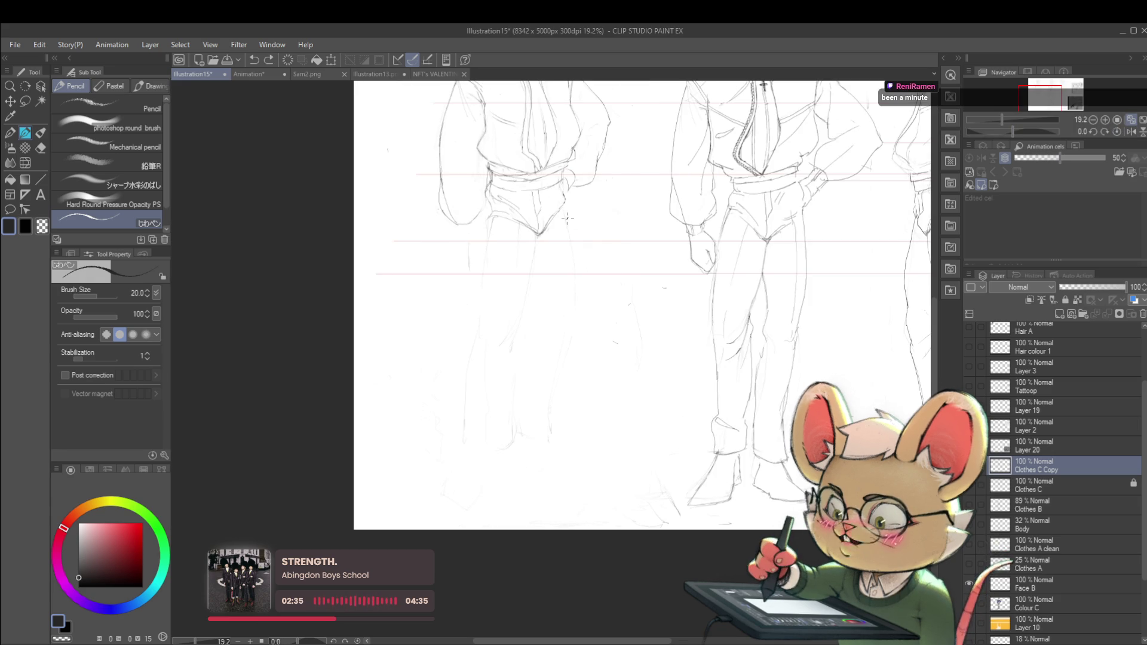
click(1131, 131)
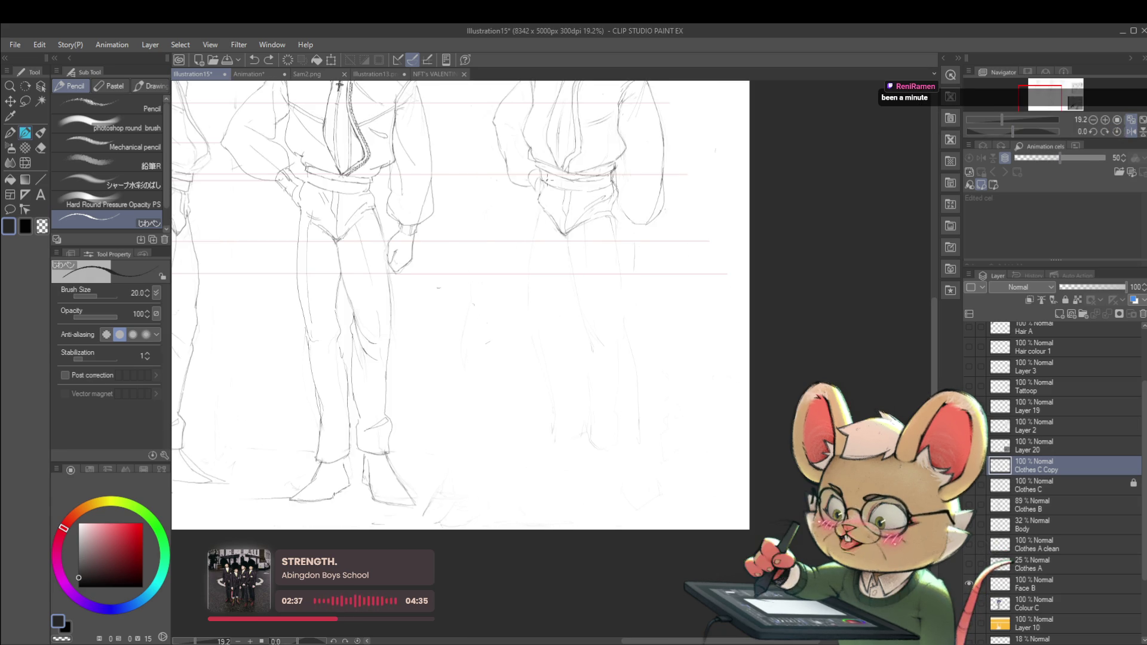
drag(541, 185, 545, 190)
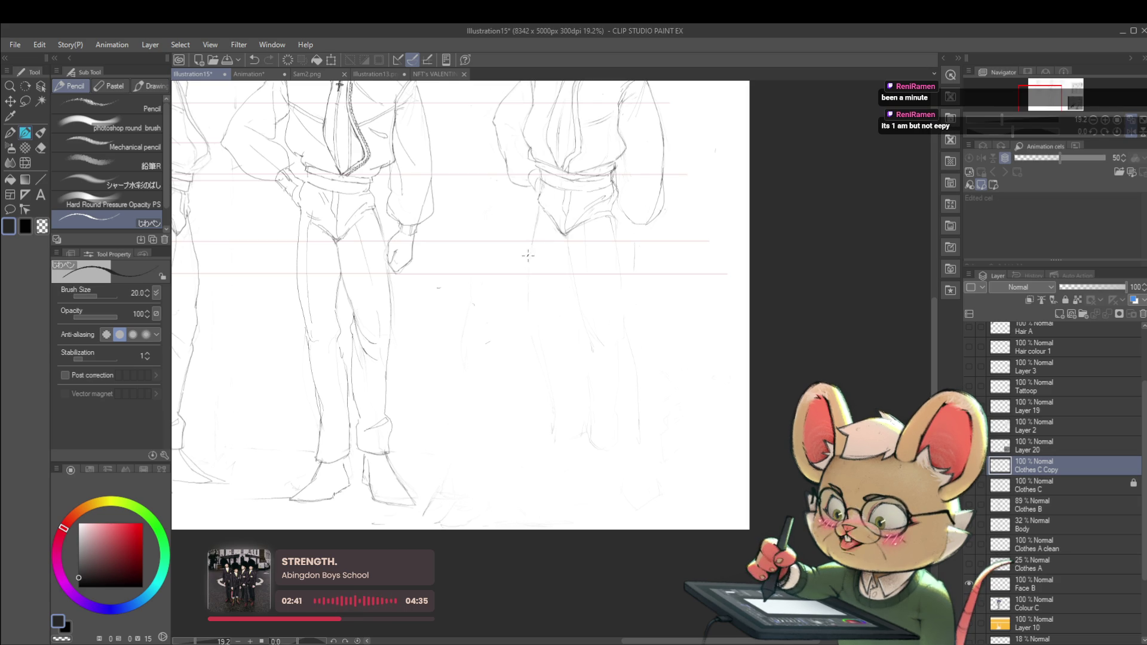
scroll(529, 263, down, 2)
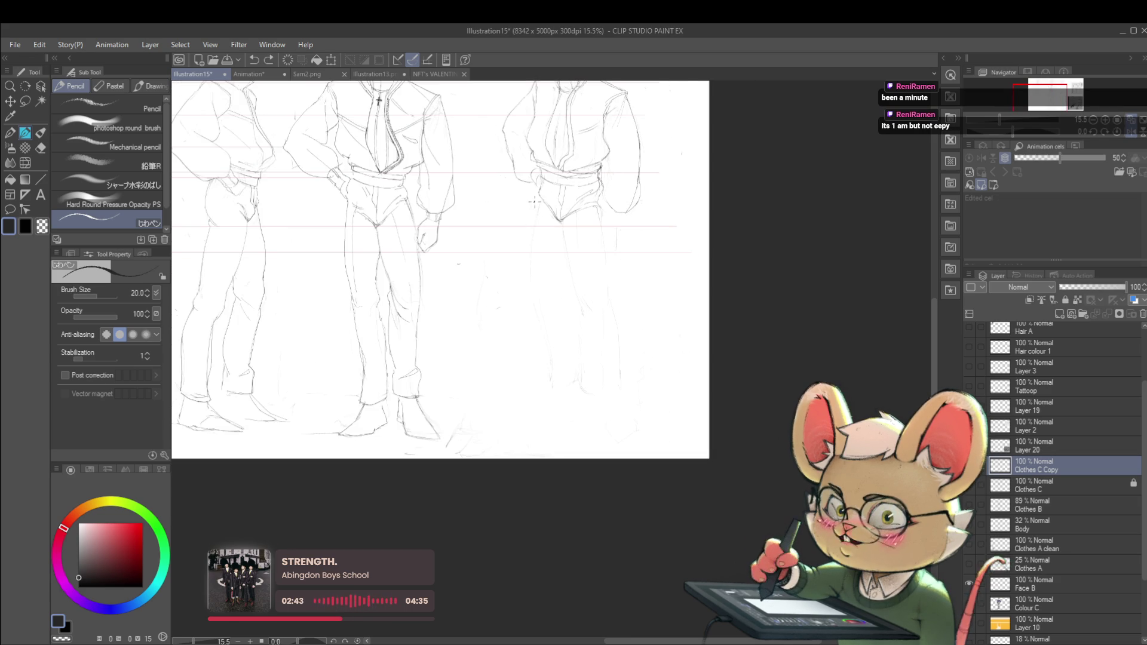
drag(529, 219, 534, 238)
scroll(534, 288, up, 3)
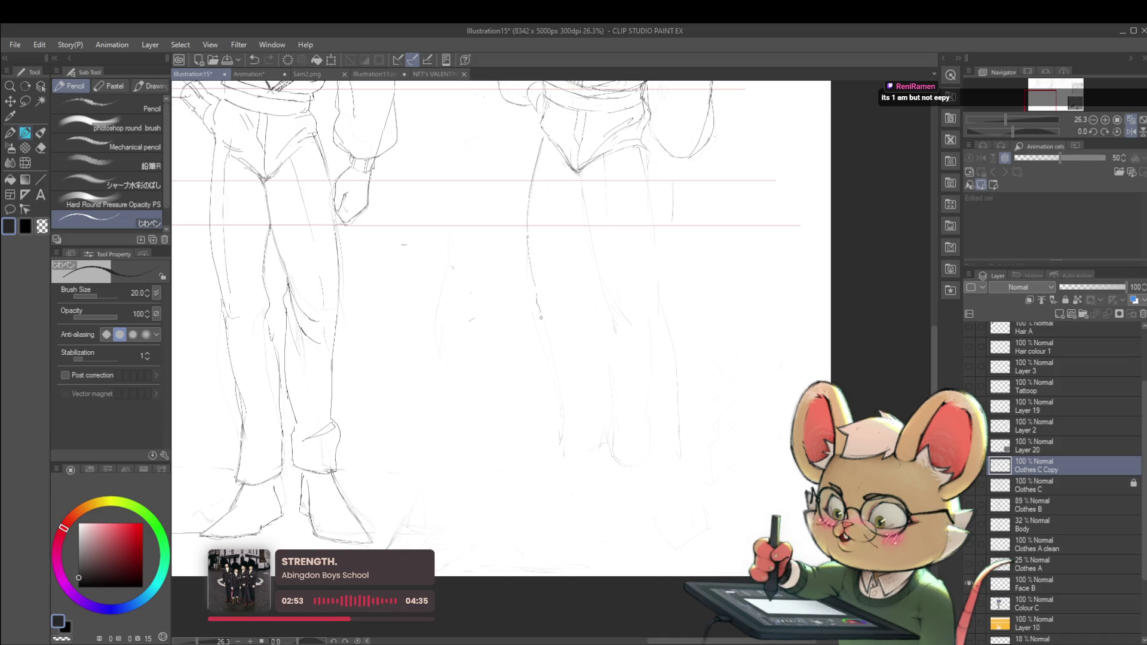
scroll(543, 326, down, 2)
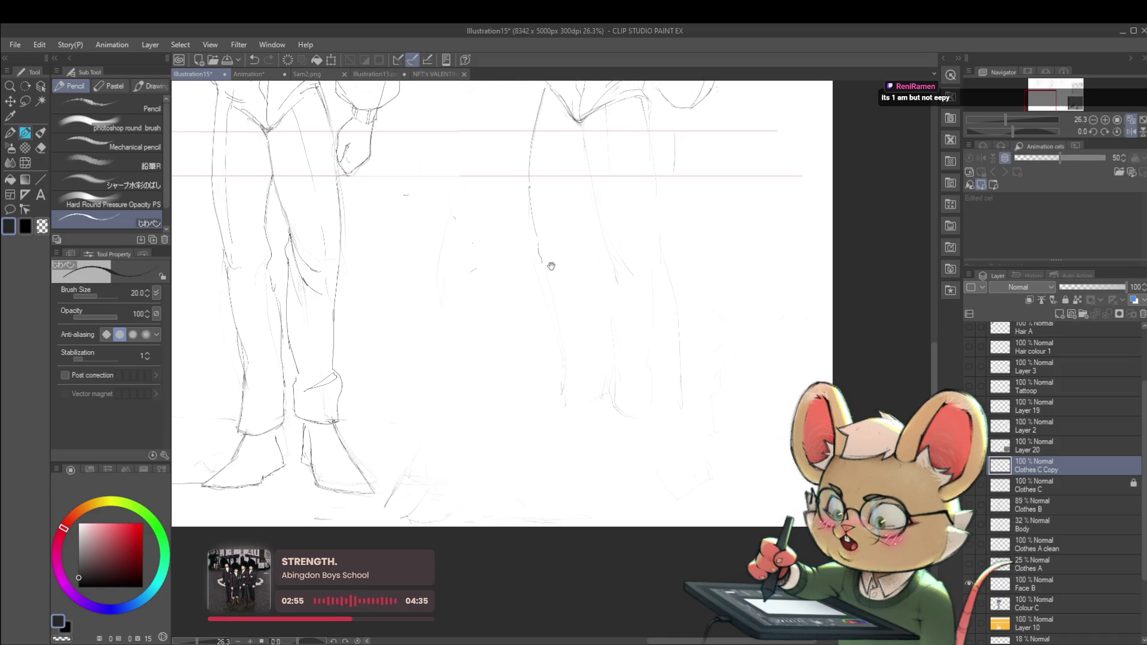
drag(549, 288, 557, 335)
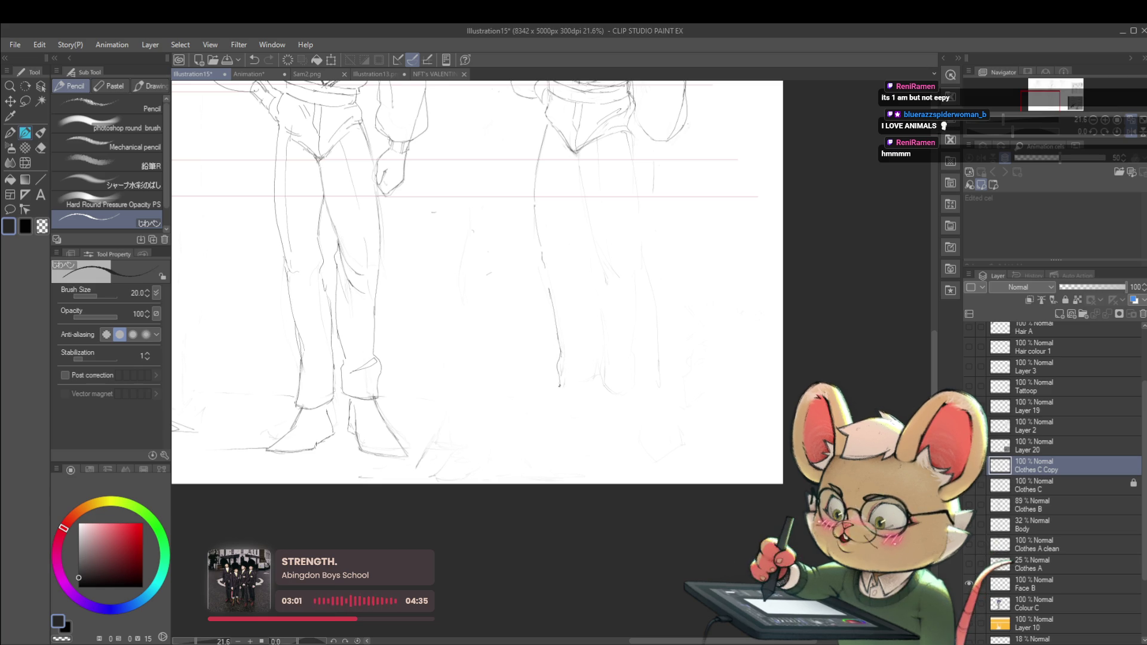
key(ctrl+z)
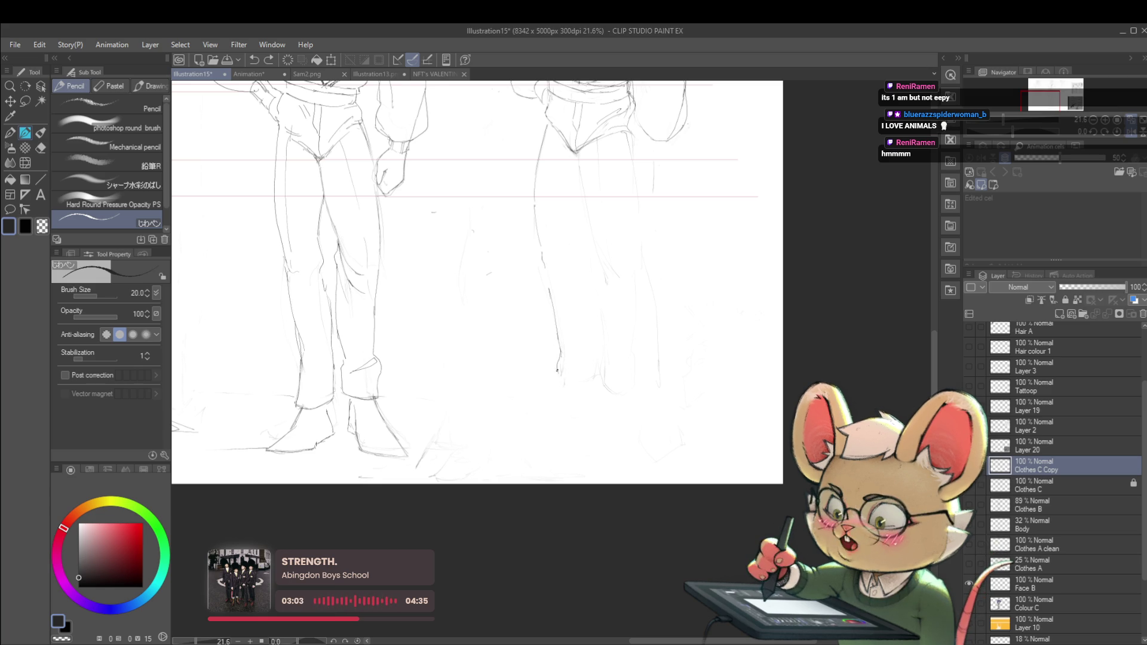
mouse_move(560, 370)
mouse_down()
mouse_move(558, 387)
mouse_move(592, 387)
mouse_up()
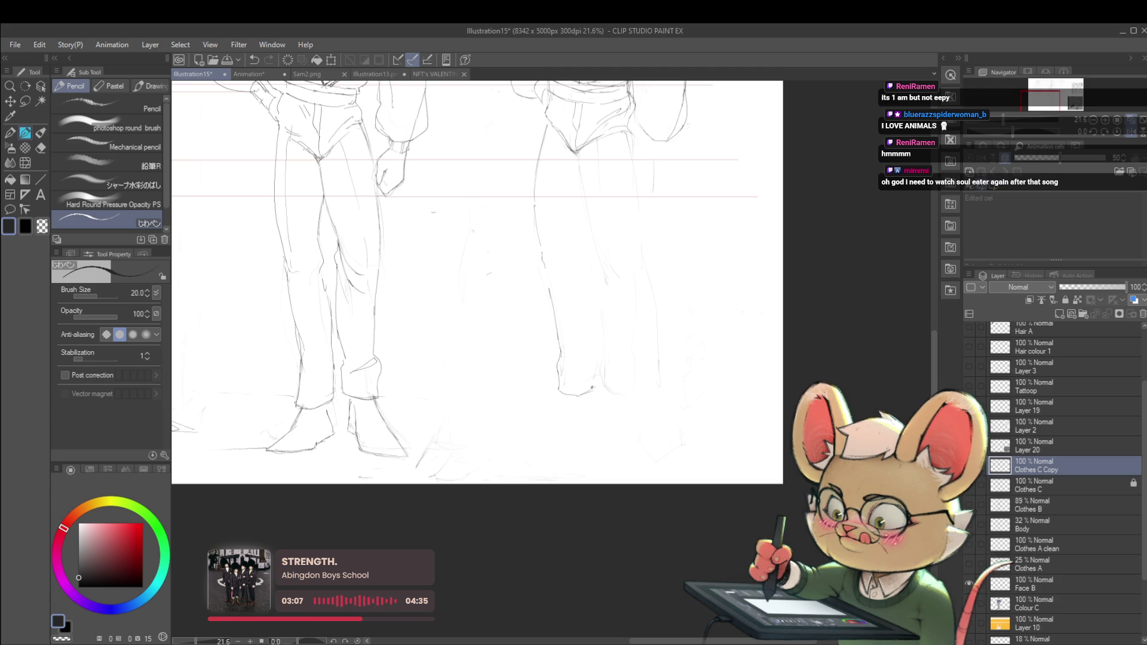
Step: Redraw the left trouser leg line after undoing two attempts, then zoom out to the whole sheet
scroll(575, 383, up, 1)
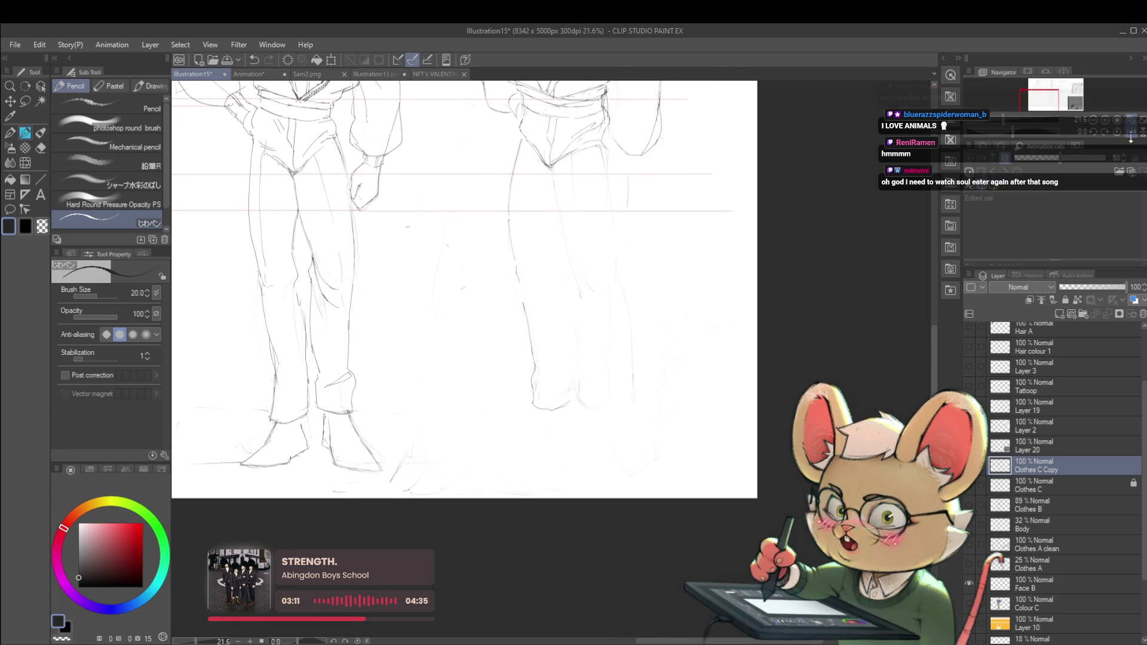
scroll(710, 230, down, 2)
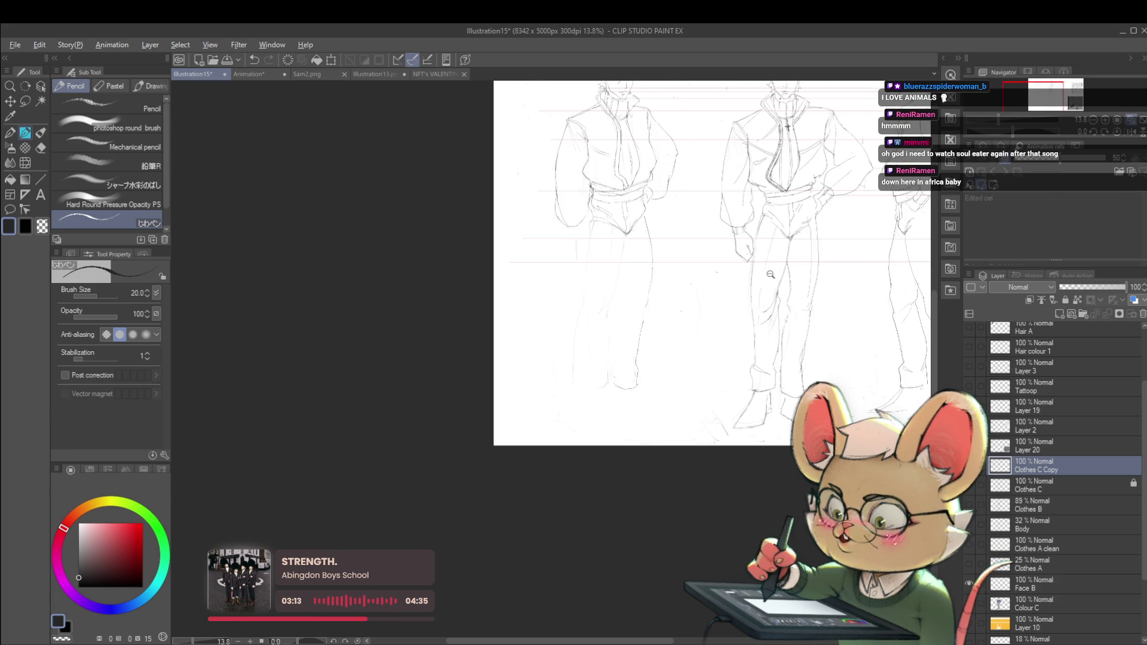
scroll(632, 261, up, 3)
mouse_move(626, 242)
mouse_down()
mouse_move(638, 320)
mouse_move(529, 361)
mouse_move(505, 459)
mouse_up()
key(ctrl+z)
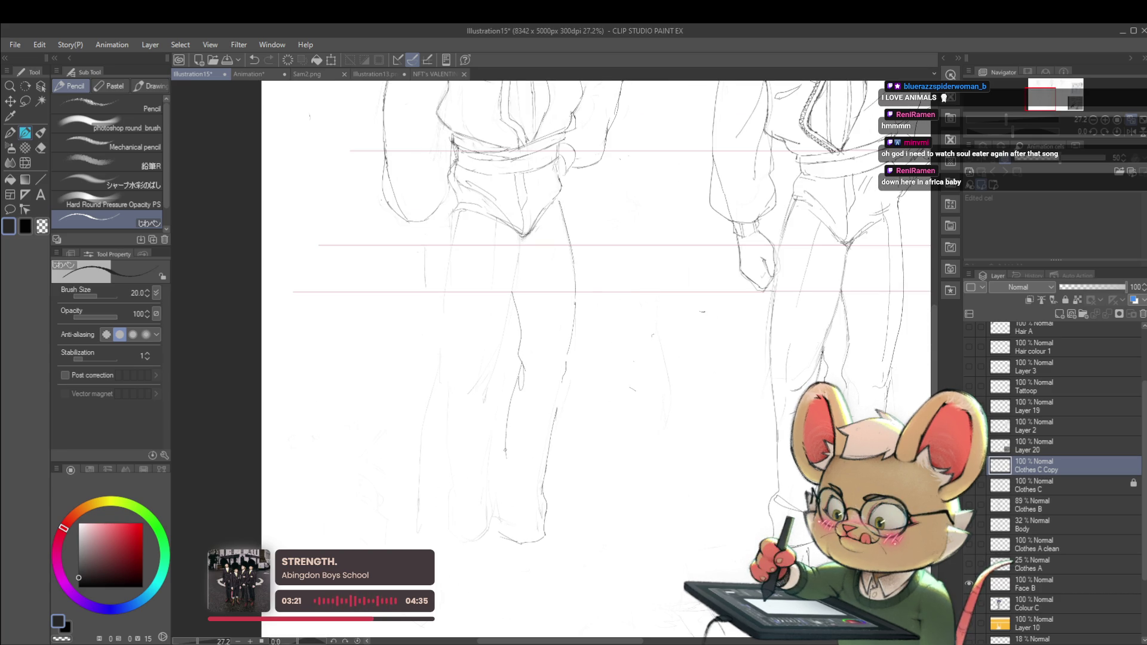
key(ctrl+z)
key(ctrl+z)
drag(520, 359, 505, 430)
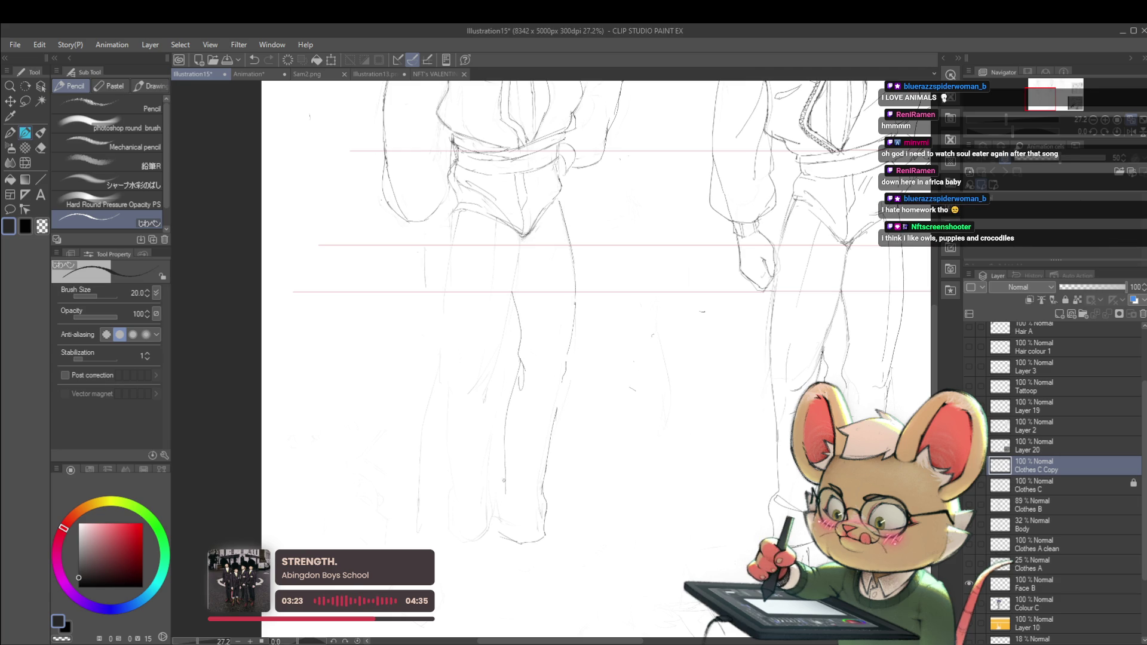
key(ctrl+minus)
key(ctrl+minus)
key(ctrl+minus)
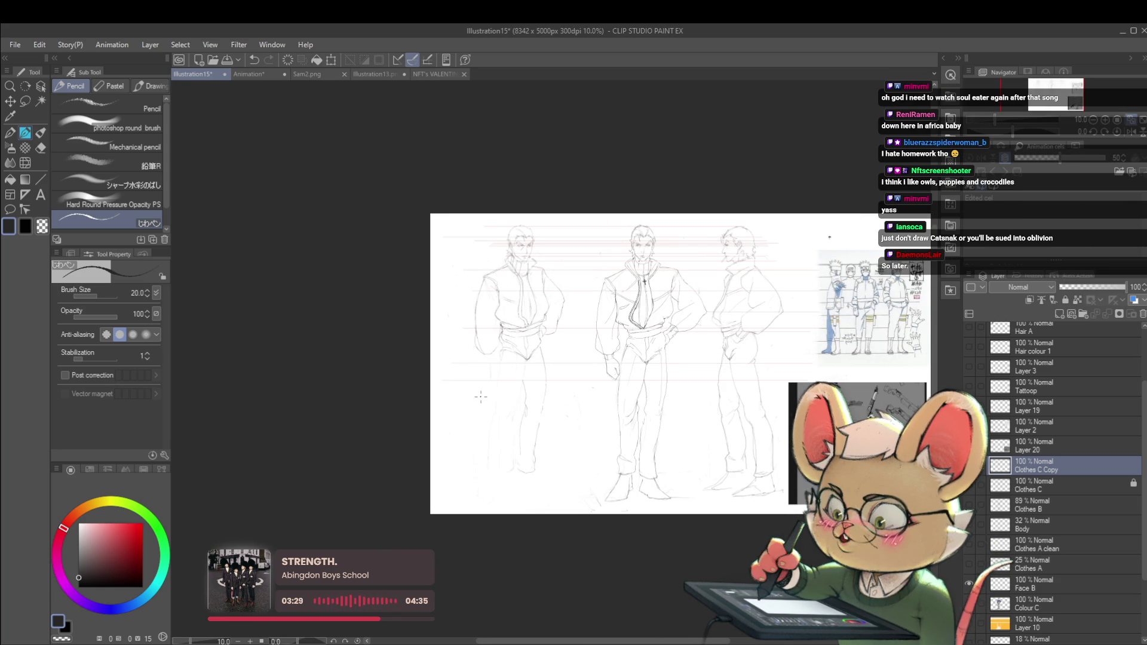
Step: Mirror the sheet and add a short pencil stroke at the right figure's hip
click(1131, 131)
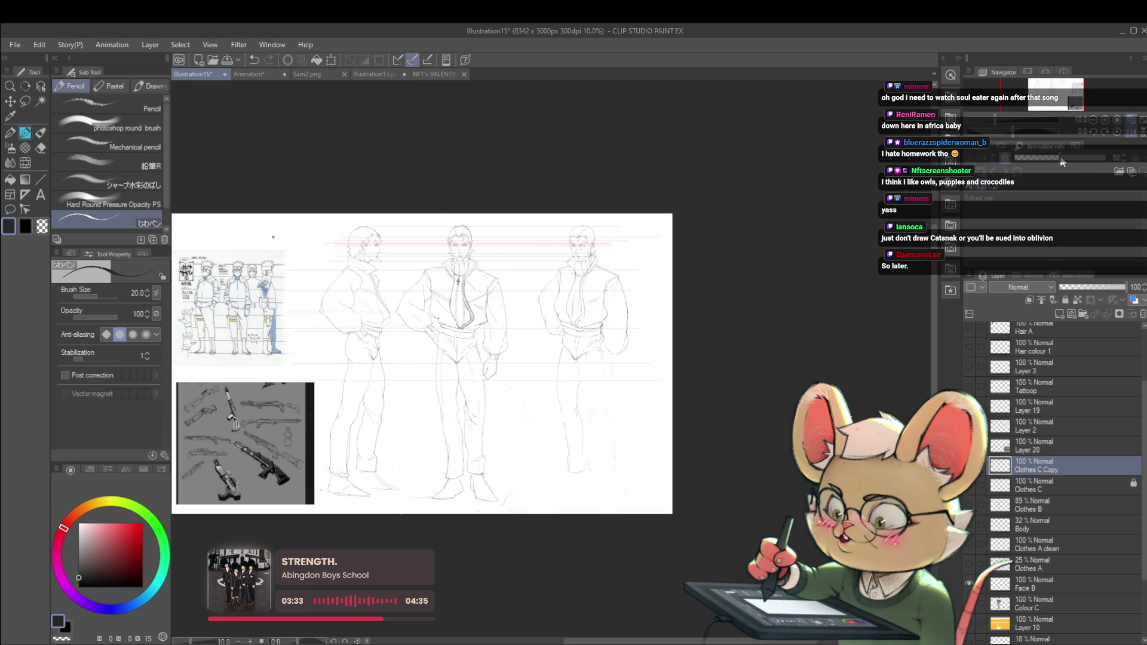
scroll(577, 362, up, 3)
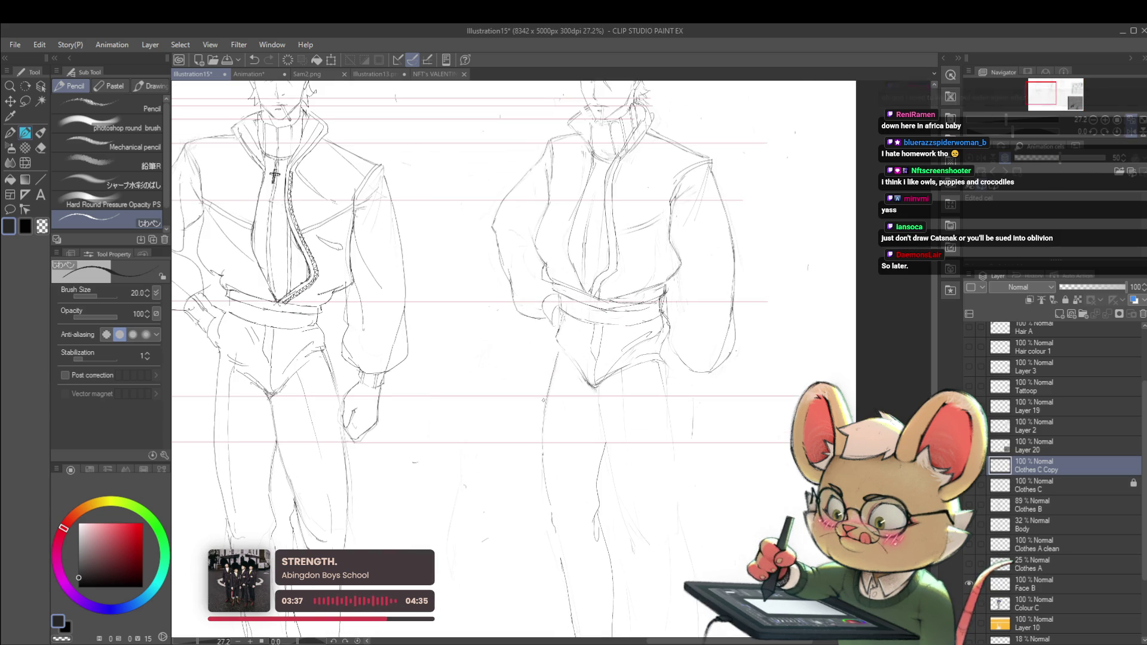
drag(555, 347, 559, 314)
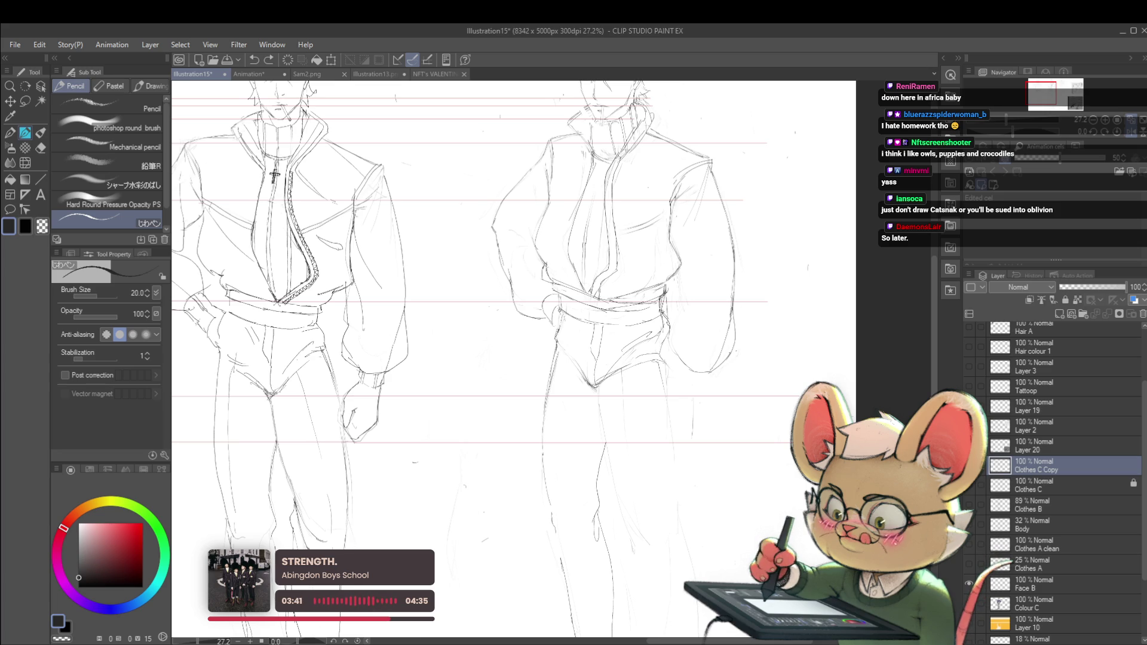
scroll(559, 324, down, 3)
scroll(546, 264, down, 1)
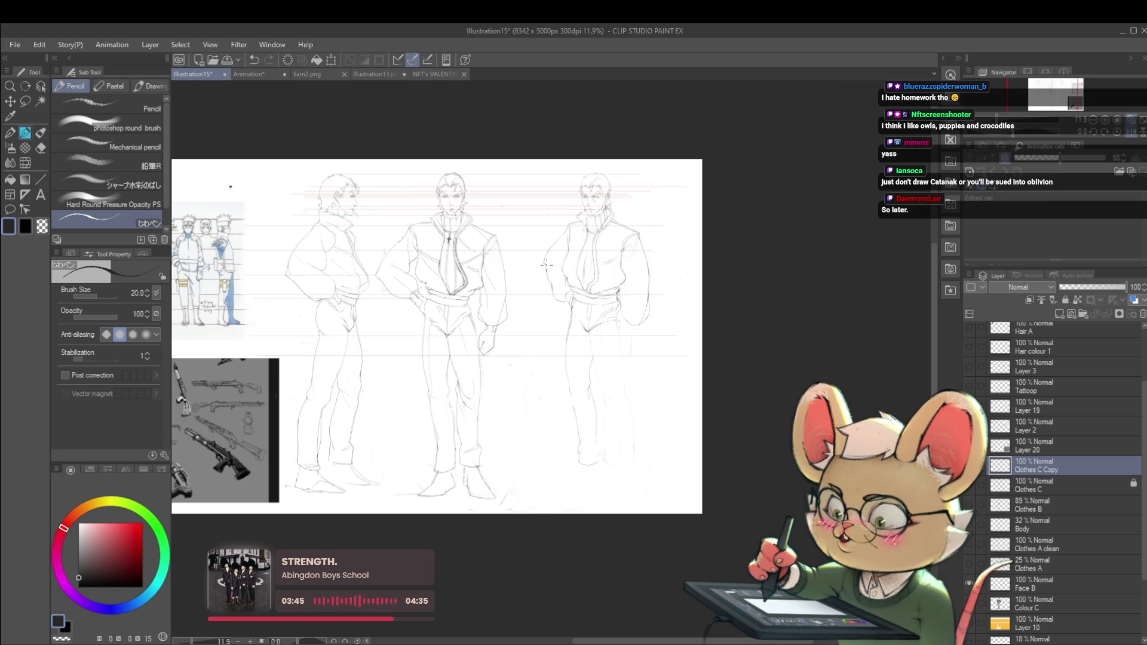
scroll(577, 314, up, 3)
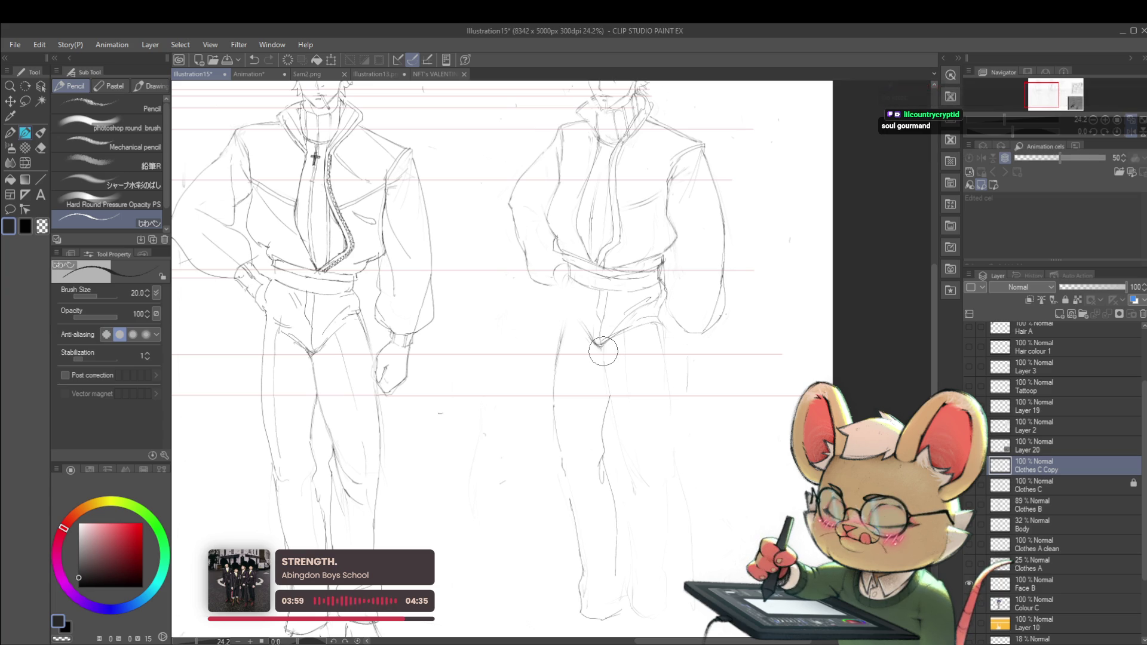
Step: Try and undo a stroke near the left figure's hand, flip the view back, and zoom to 22.3%
key(h)
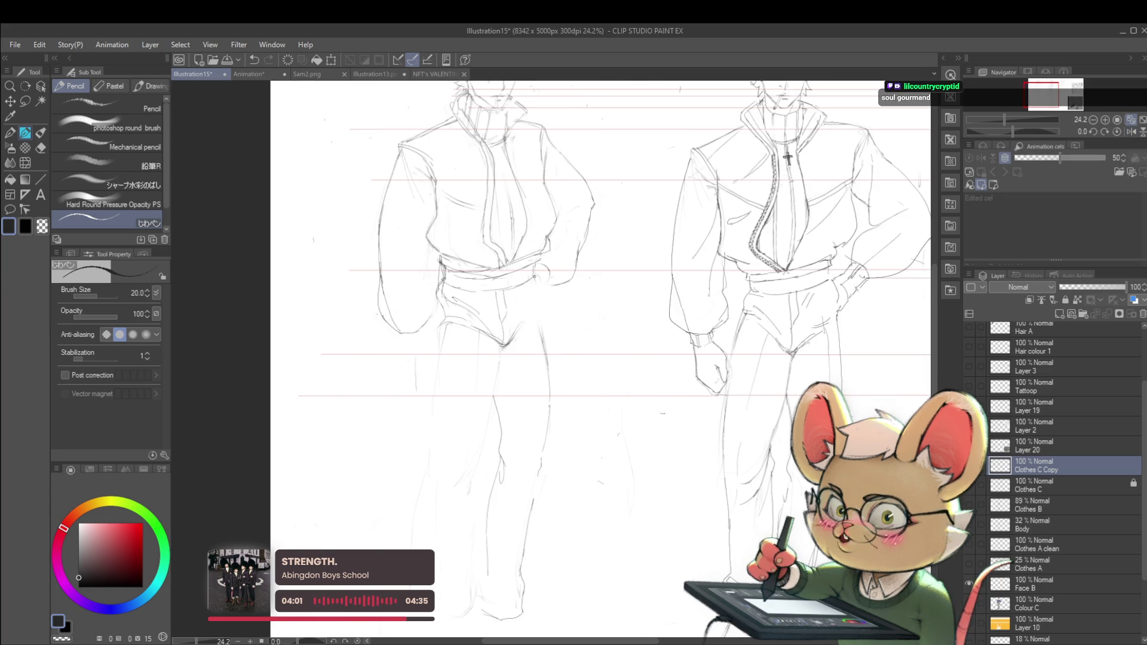
drag(534, 276, 543, 342)
key(ctrl+z)
key(ctrl+minus)
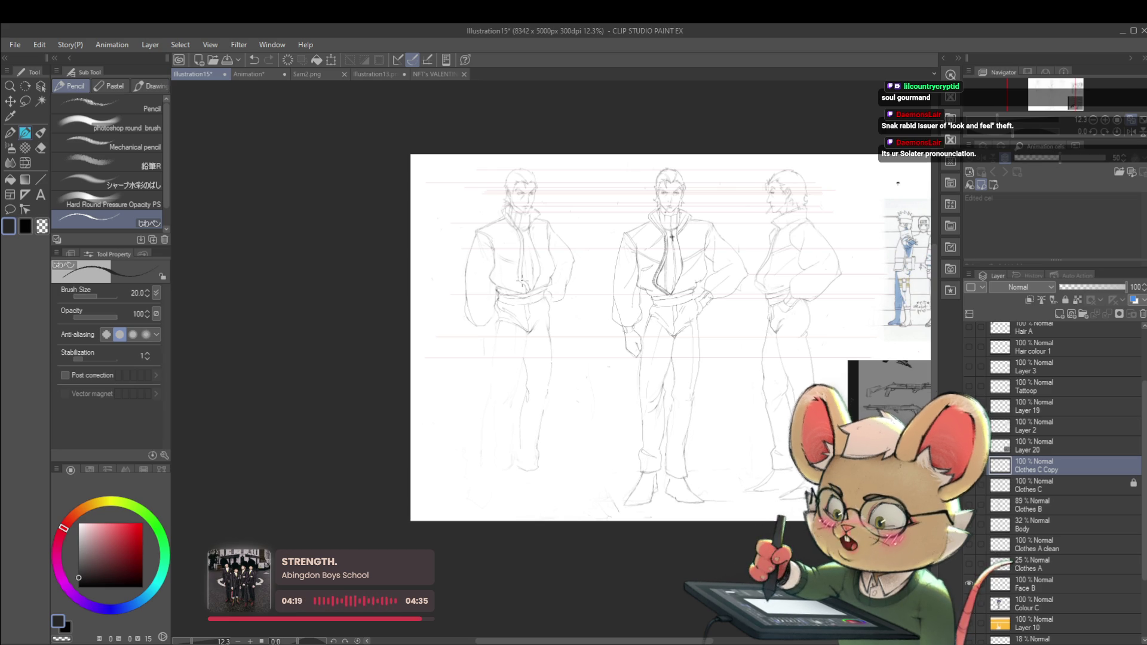
click(1128, 136)
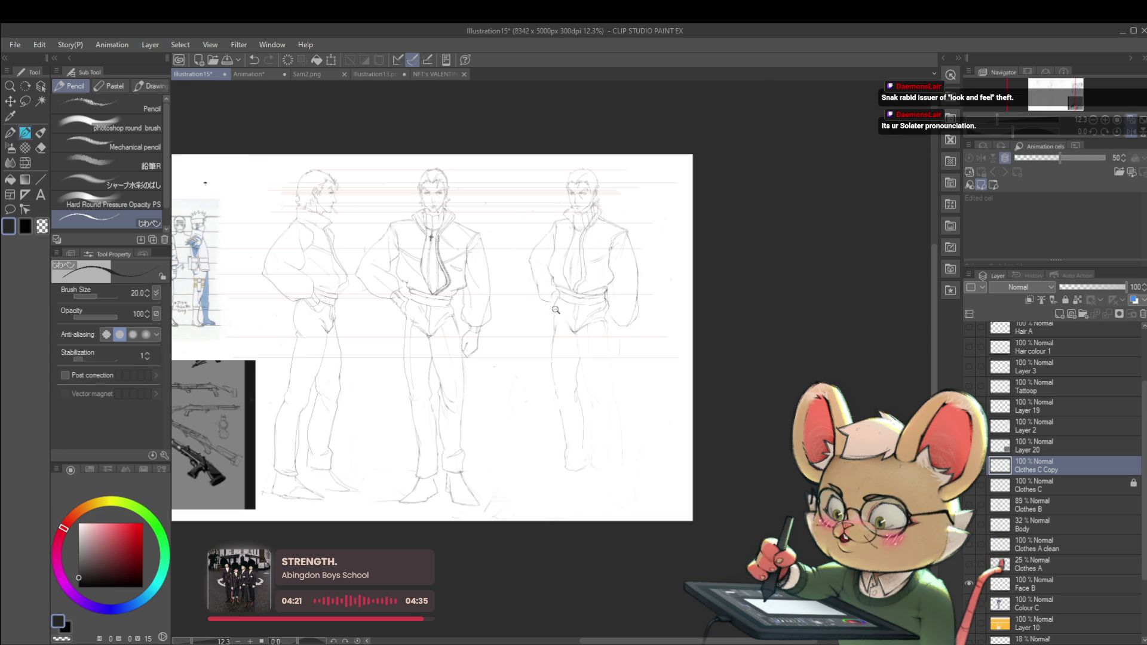
click(1105, 119)
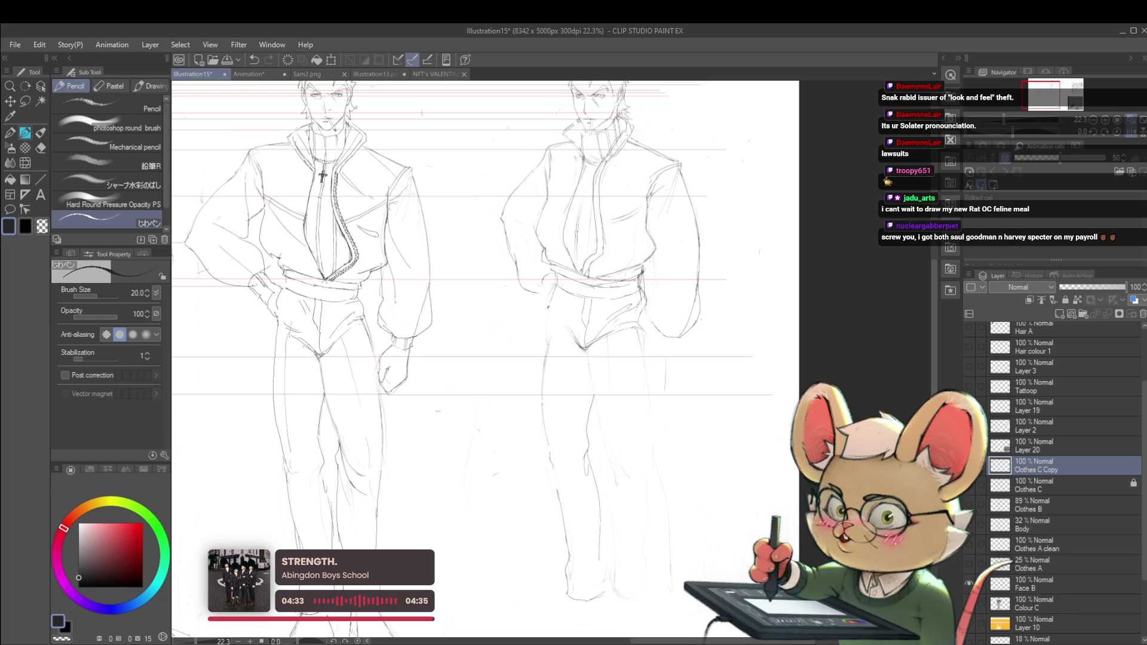
key(ctrl+z)
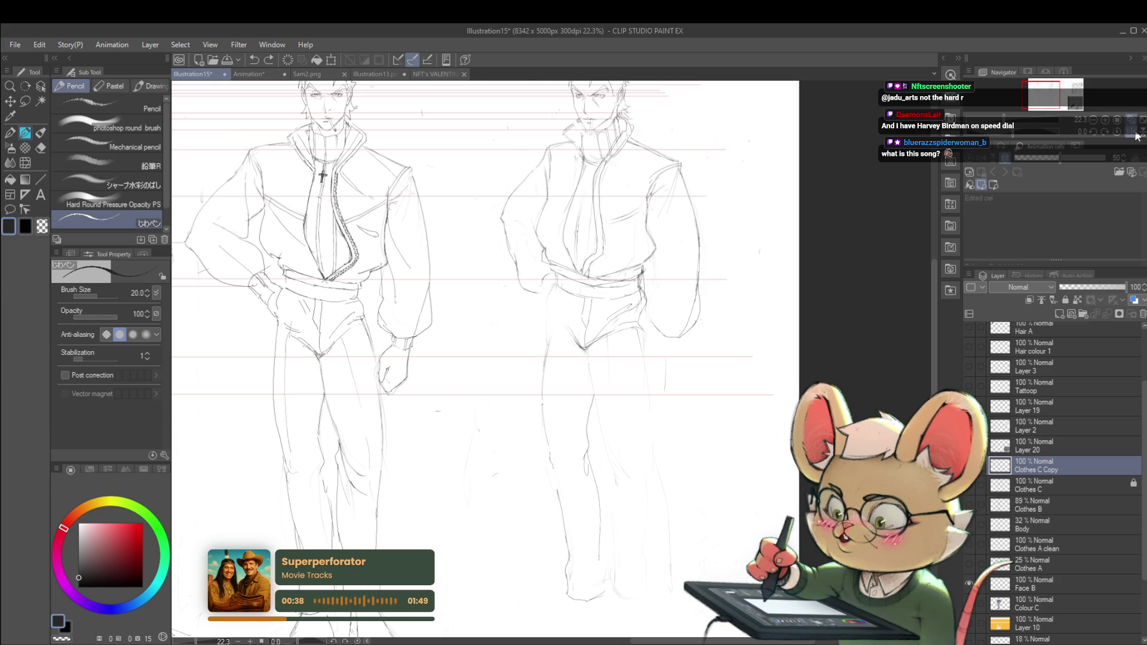
Step: Mirror the turnaround sheet's view with the Navigator's Flip horizontal
scroll(891, 220, down, 4)
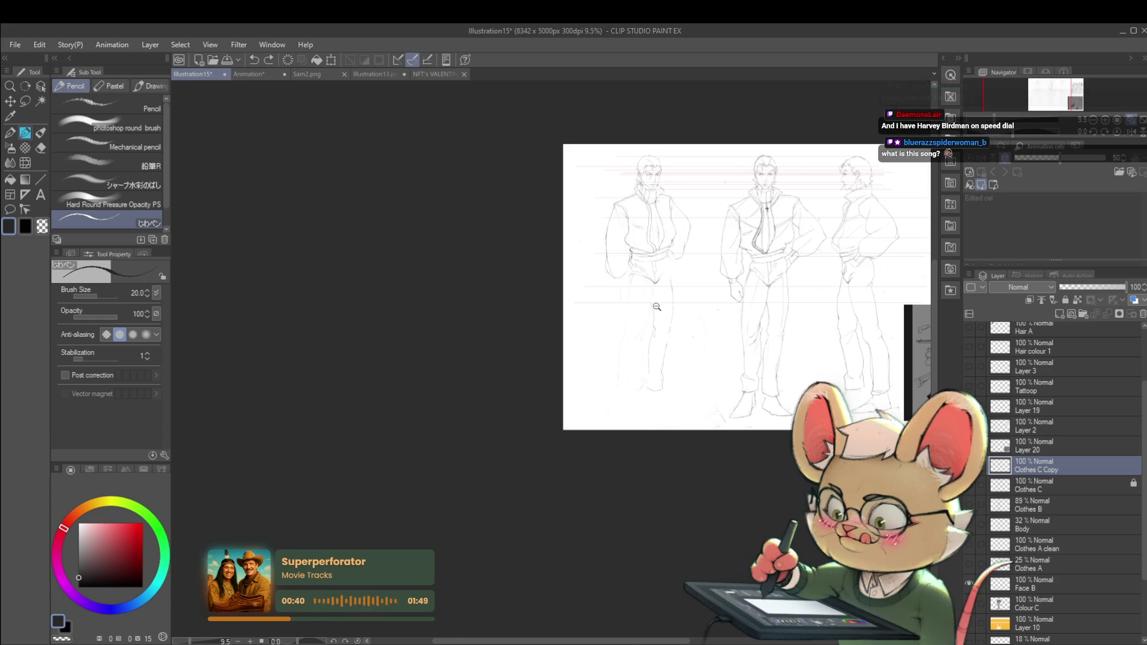
scroll(657, 308, up, 2)
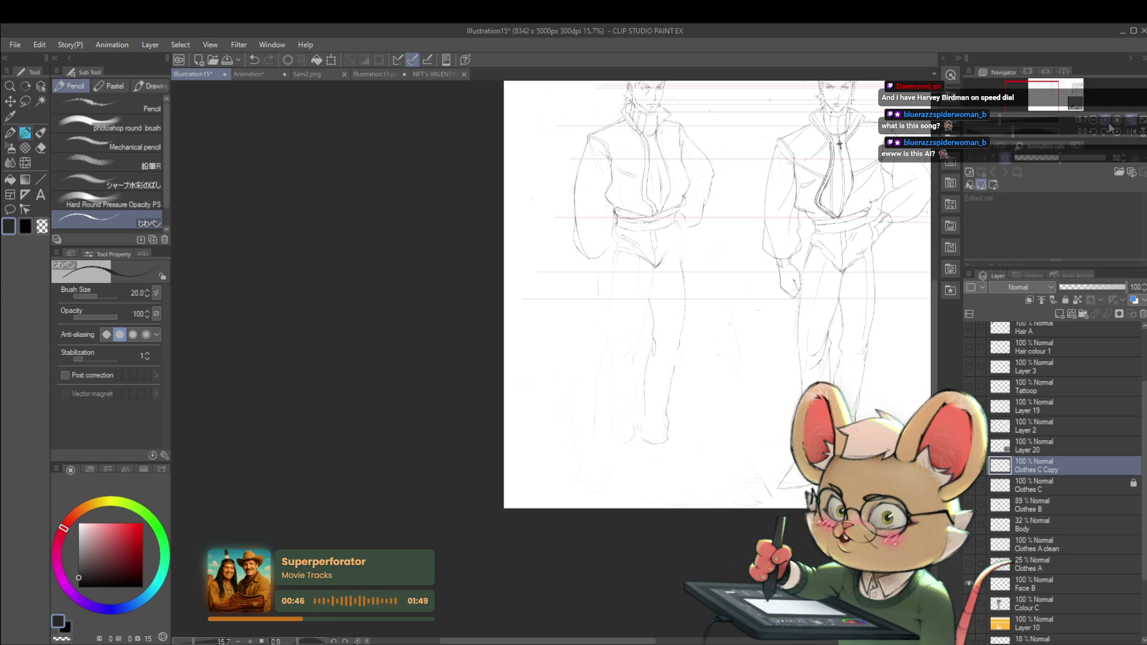
click(1129, 132)
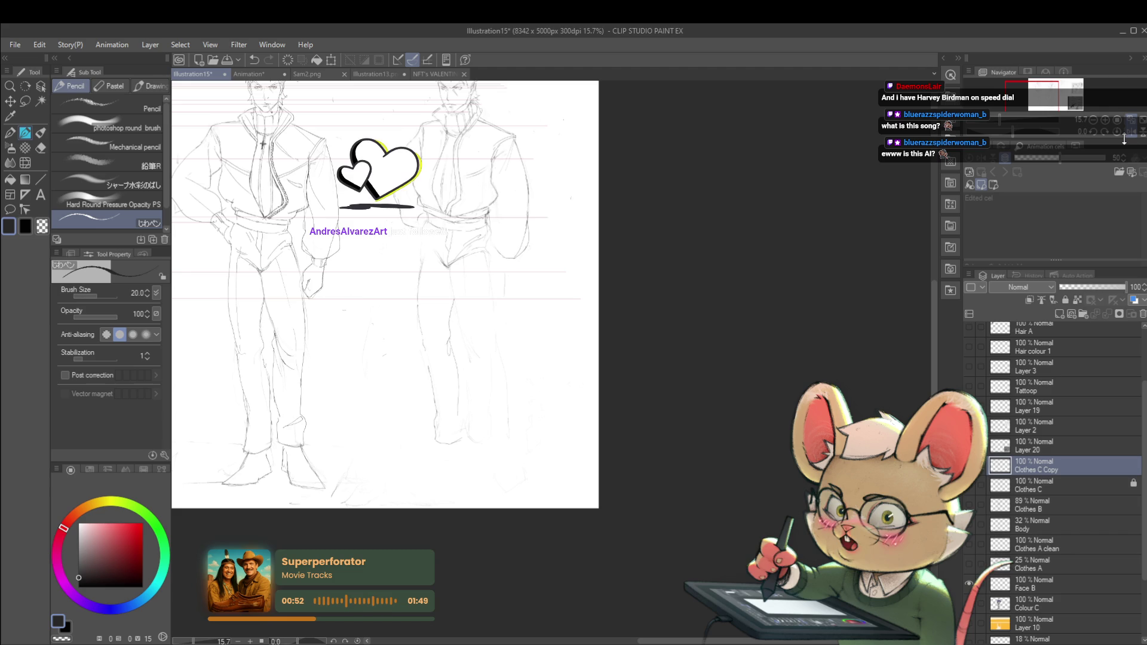
Step: Frame the middle and right figures, then briefly show and hide the middle figure's coloured layer
scroll(714, 322, up, 1)
drag(686, 316, 739, 305)
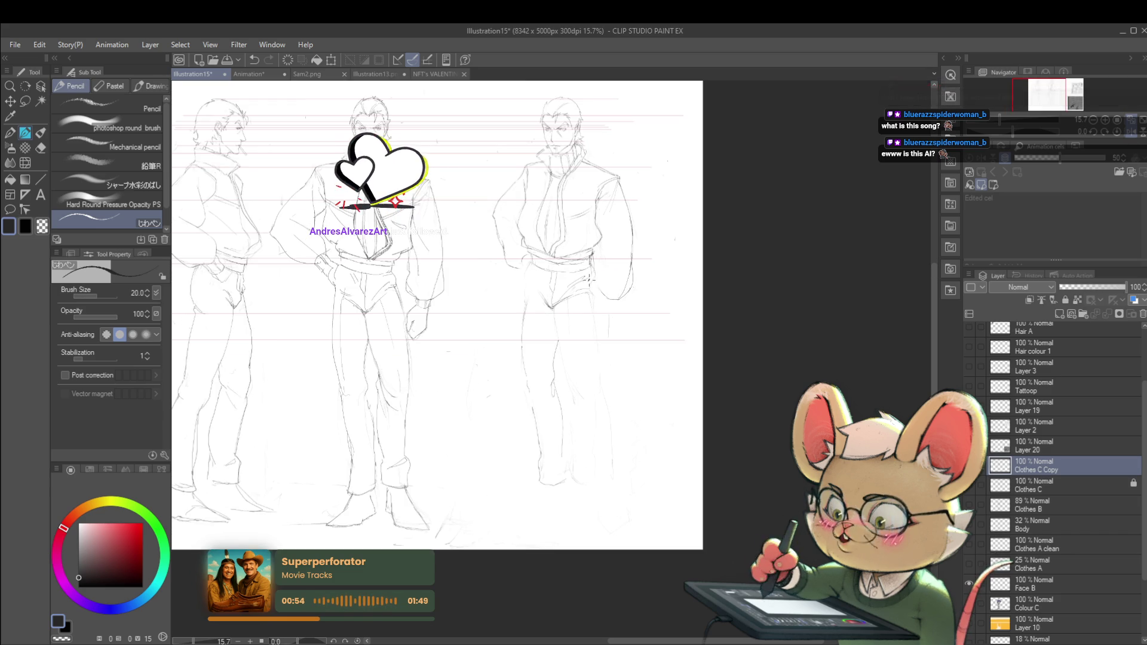
click(969, 603)
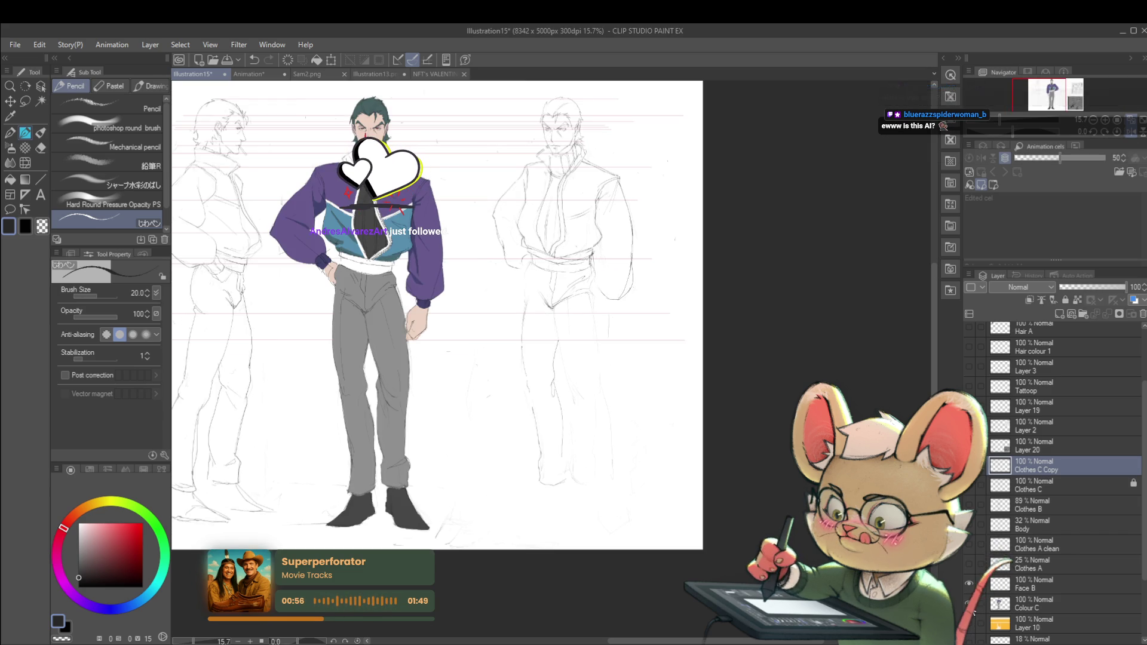
click(968, 604)
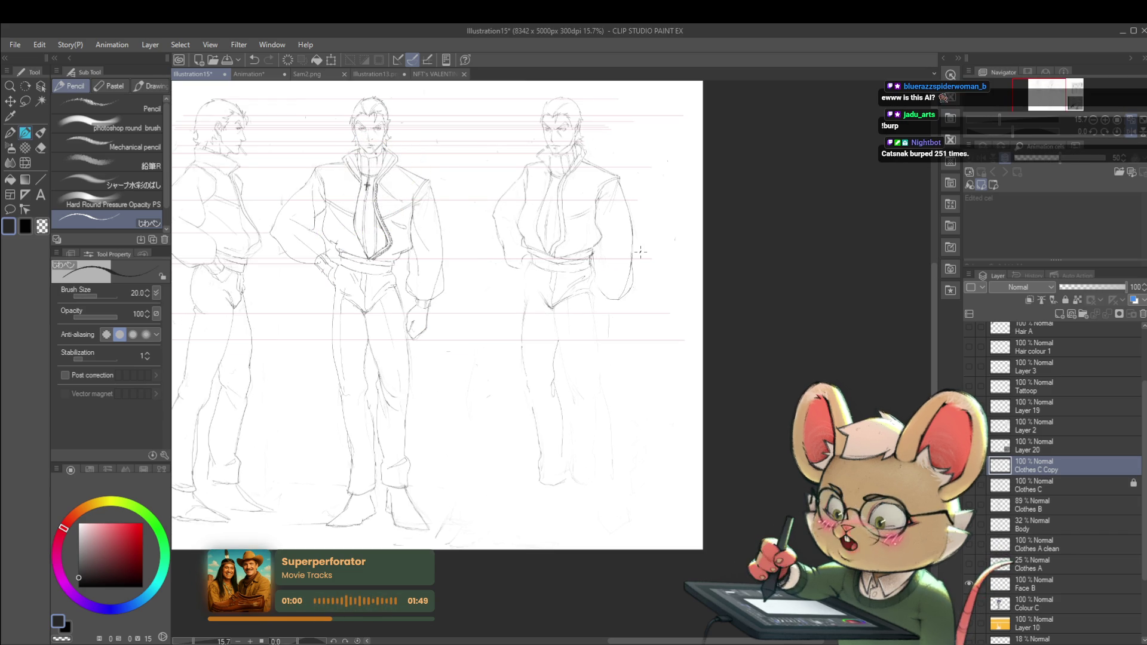
Step: Zoom in on the hips and try short pencil strokes there, undoing each attempt
scroll(660, 335, up, 1)
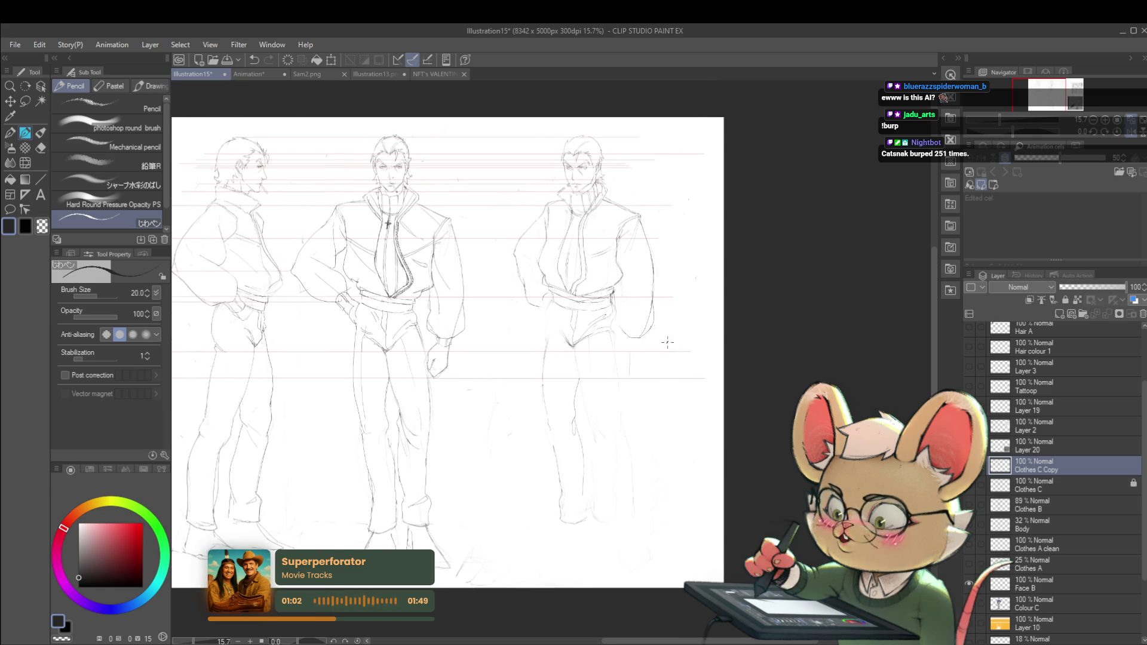
scroll(596, 341, up, 2)
drag(516, 359, 543, 331)
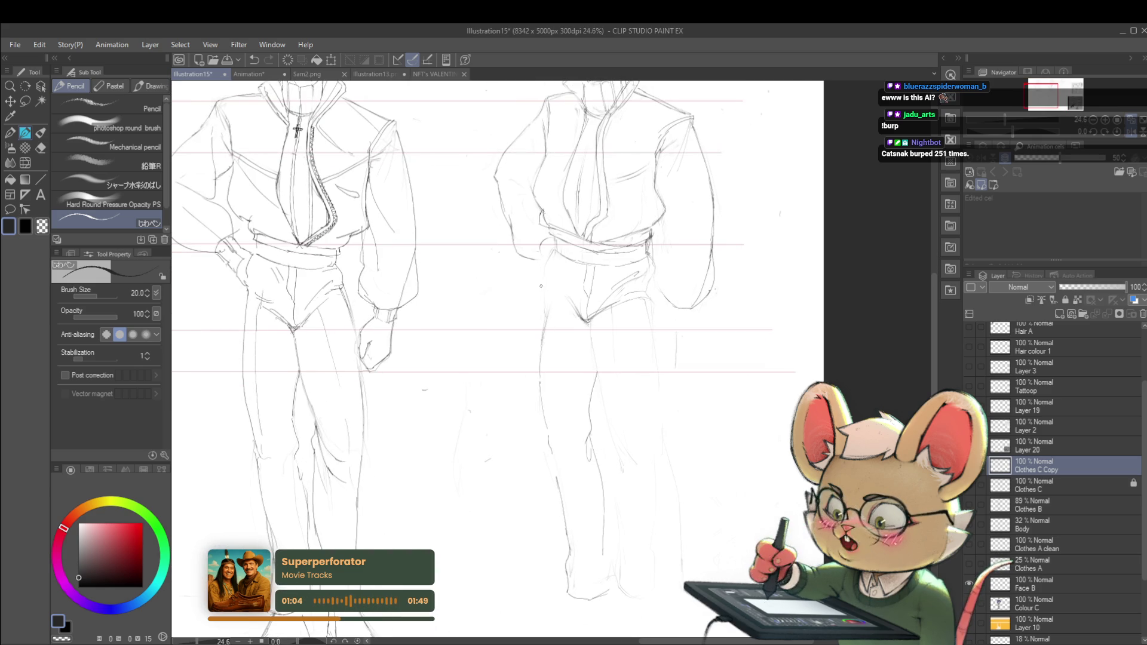
key(ctrl+z)
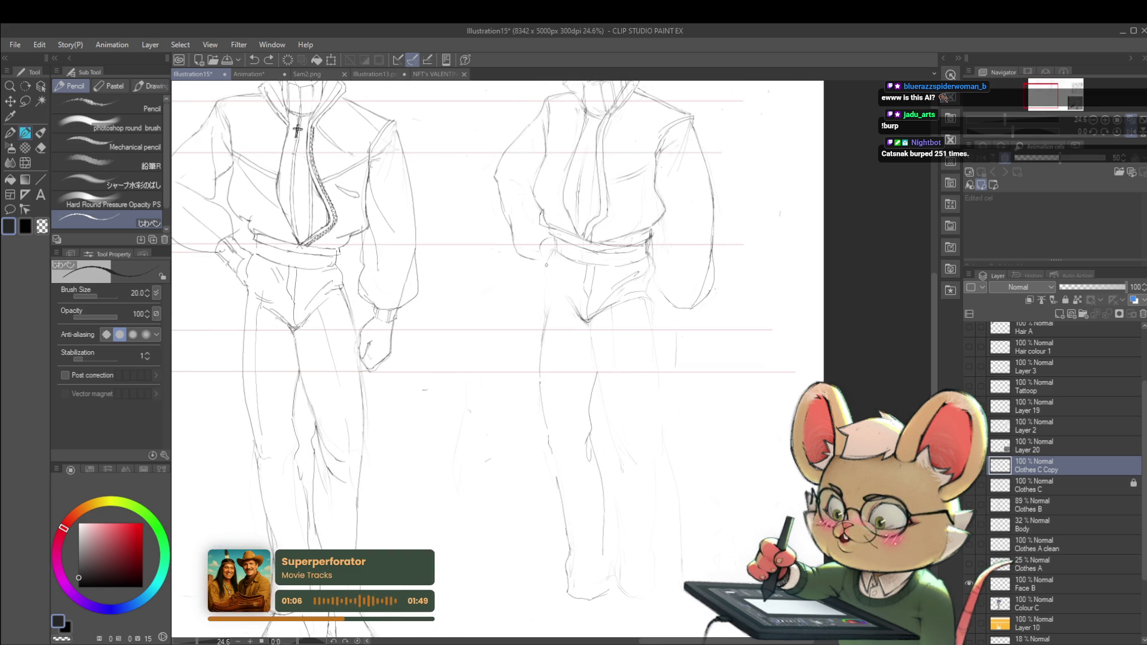
drag(554, 251, 551, 282)
key(ctrl+z)
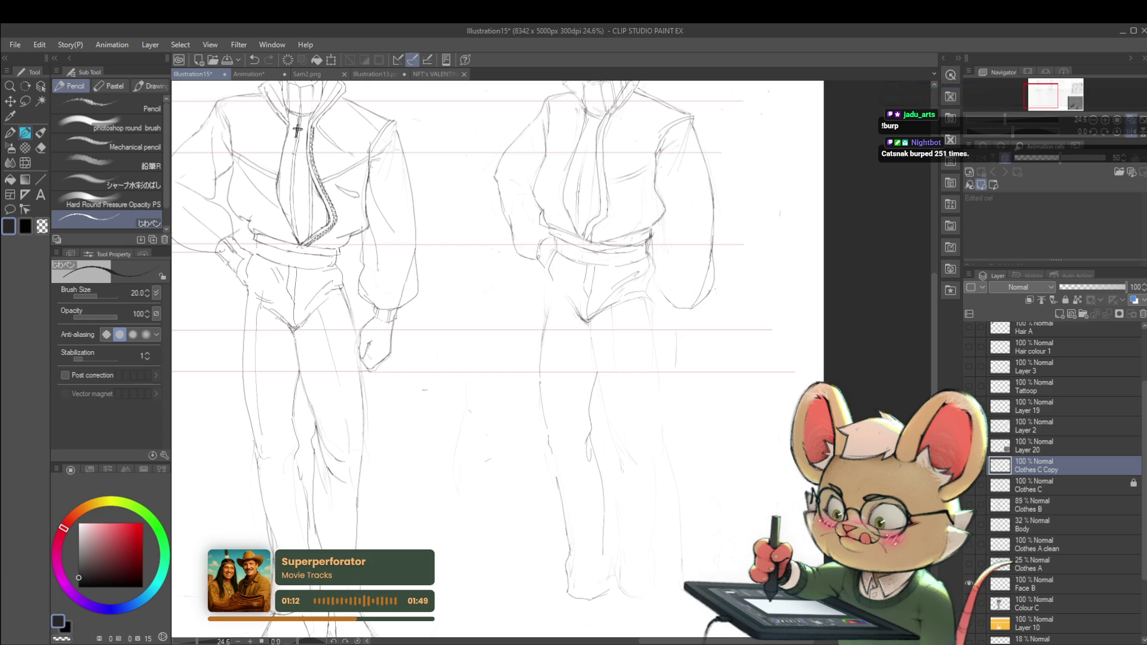
key(ctrl+z)
mouse_move(537, 253)
mouse_down()
mouse_move(545, 272)
mouse_move(555, 249)
mouse_move(559, 270)
mouse_up()
key(ctrl+z)
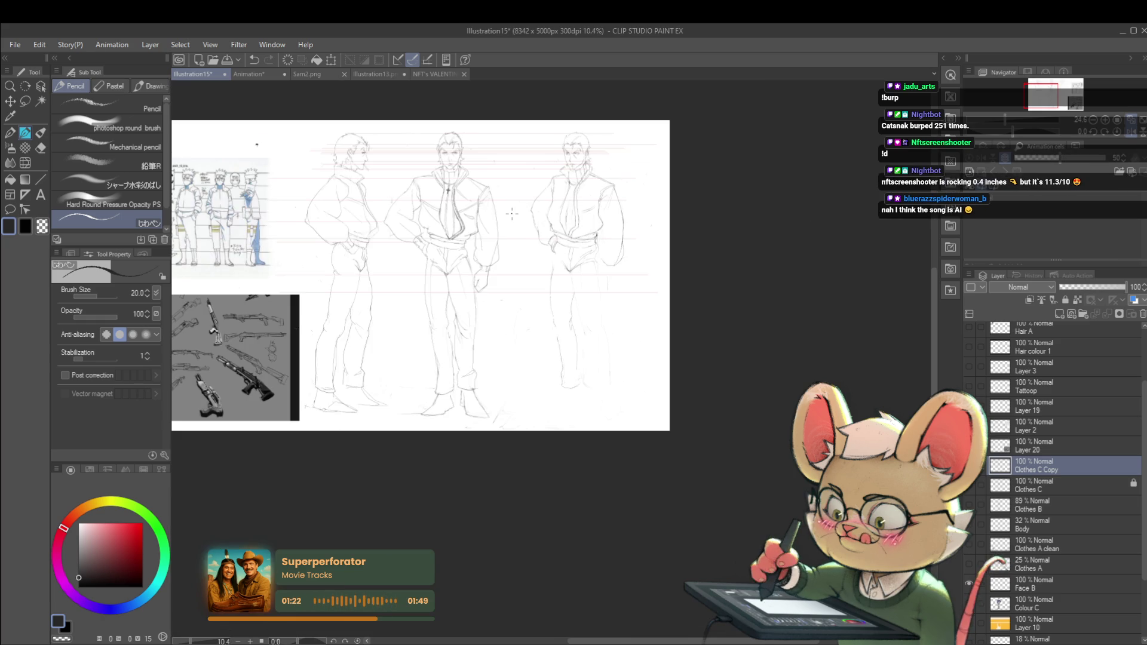
Step: Mirror the view again and touch up the jacket with small pencil strokes
scroll(556, 235, down, 4)
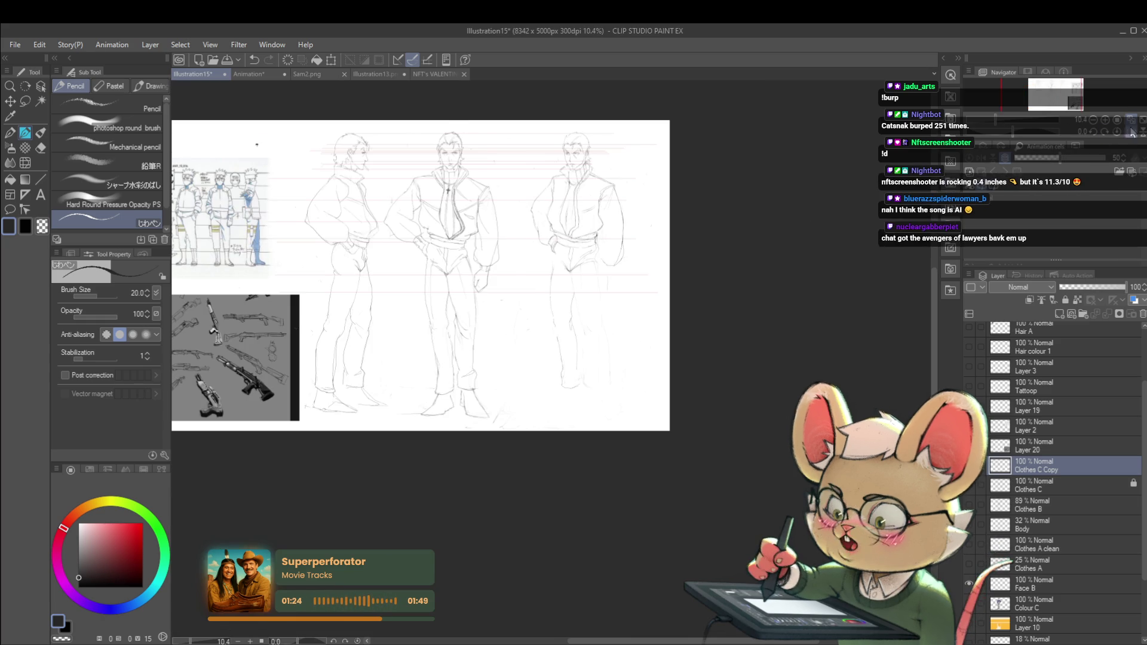
scroll(512, 214, left, 5)
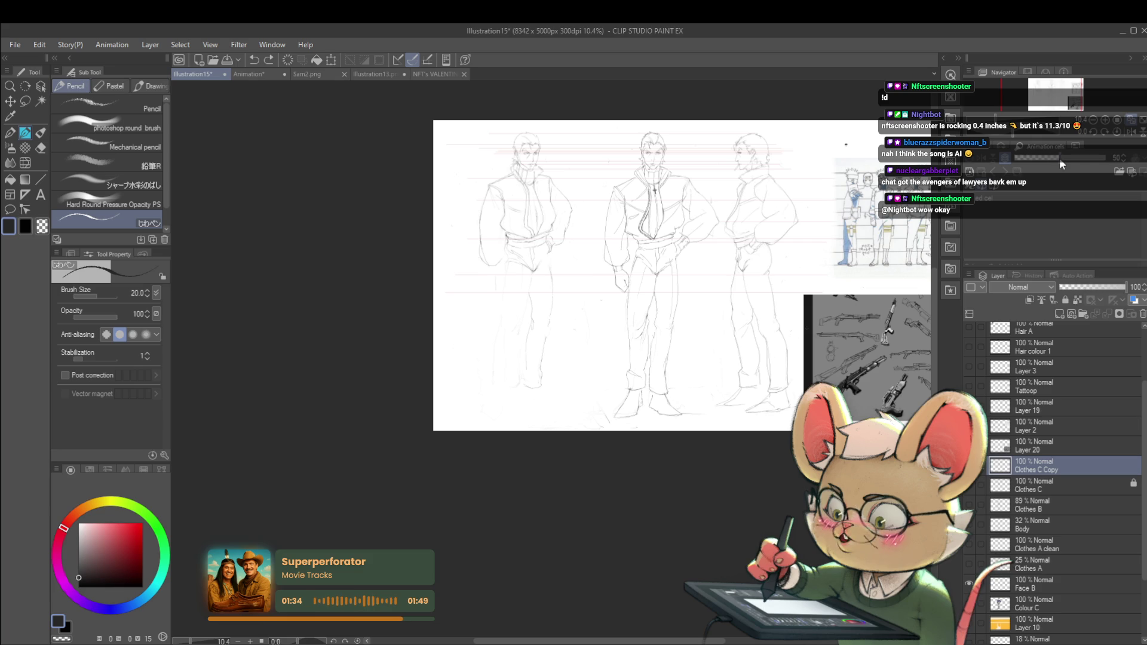
click(1133, 132)
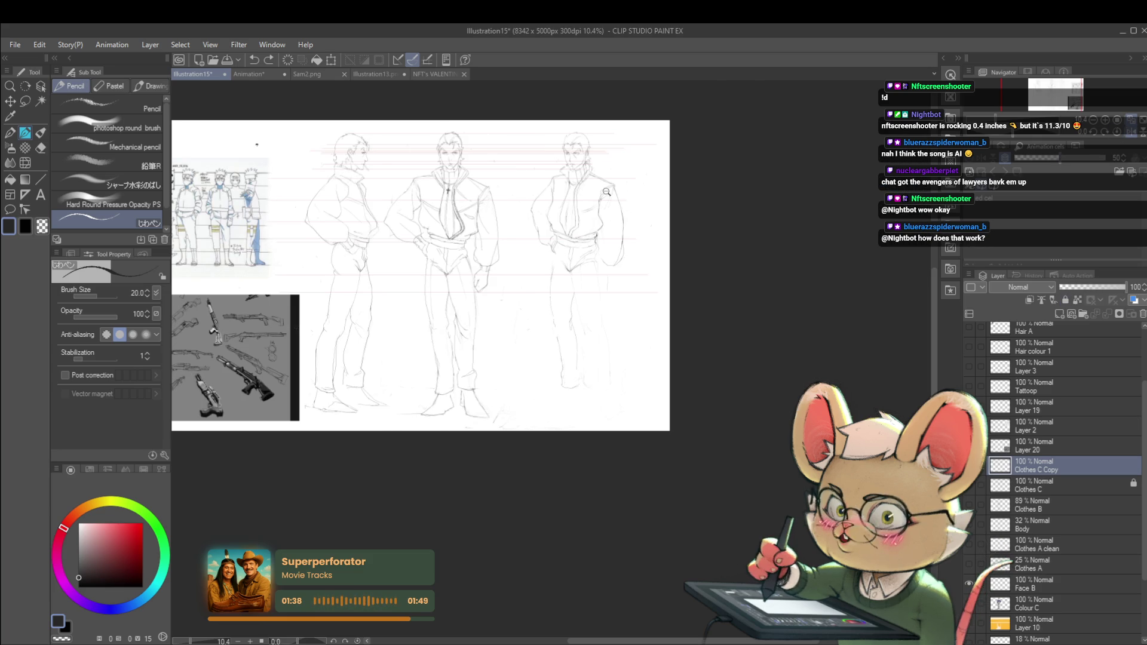
scroll(409, 211, up, 5)
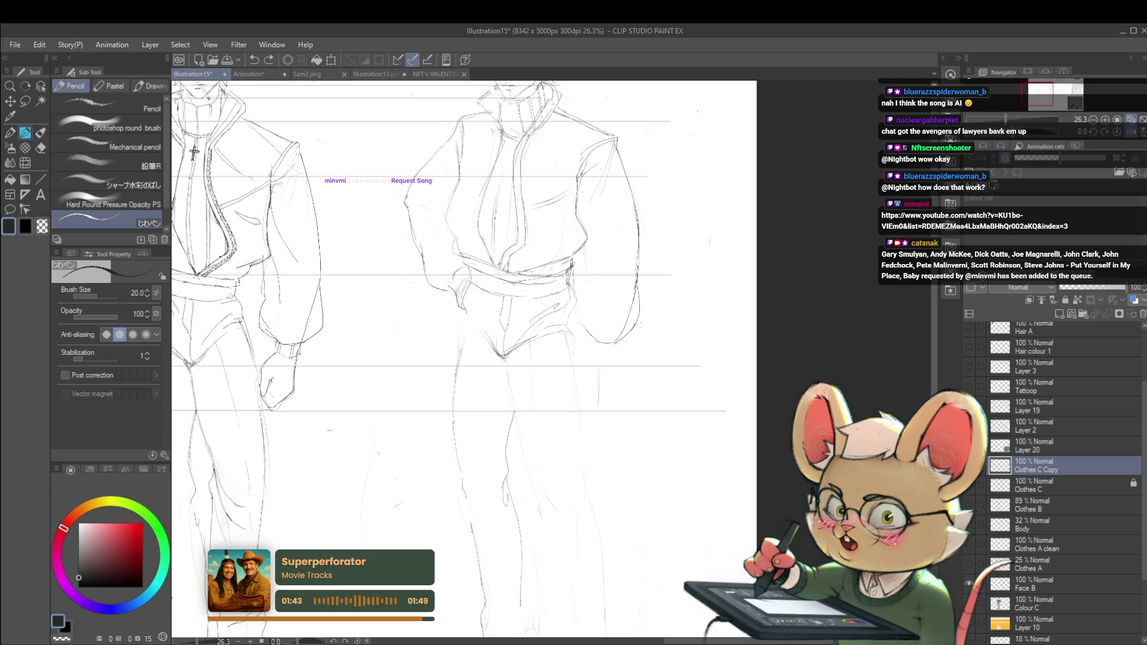
mouse_move(462, 246)
mouse_down()
mouse_move(451, 251)
mouse_move(462, 255)
mouse_up()
key(ctrl+z)
drag(450, 200, 446, 232)
key(ctrl+z)
Step: Zoom out, flip the view once more, and sketch lines along the figure's torso edge
key(ctrl+minus)
key(ctrl+minus)
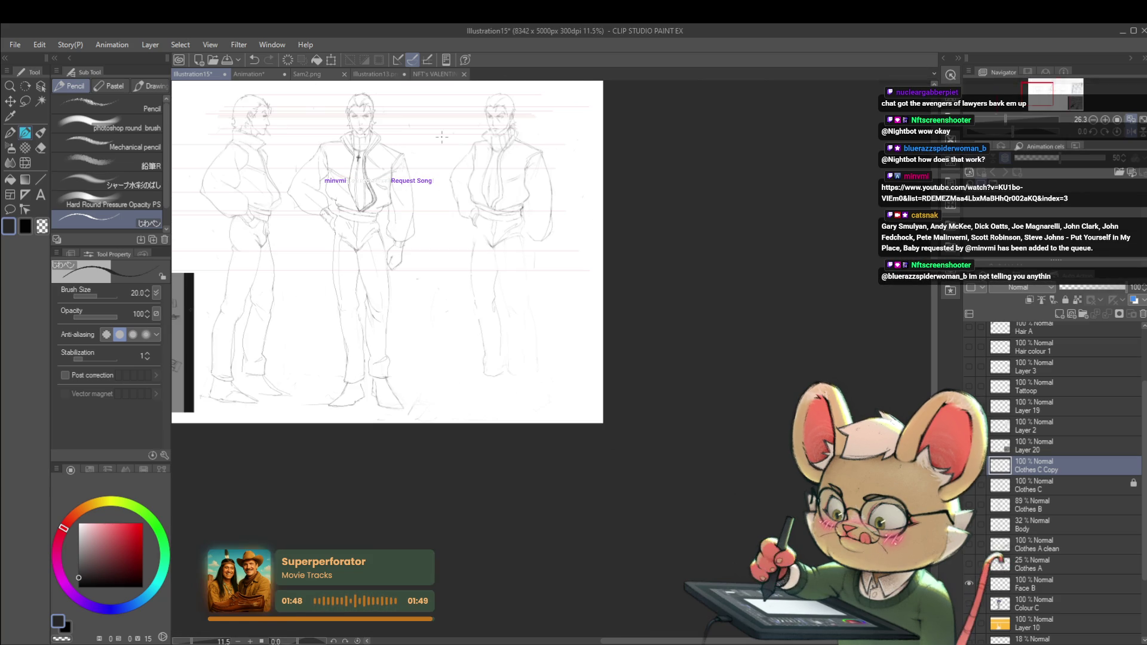
click(1128, 132)
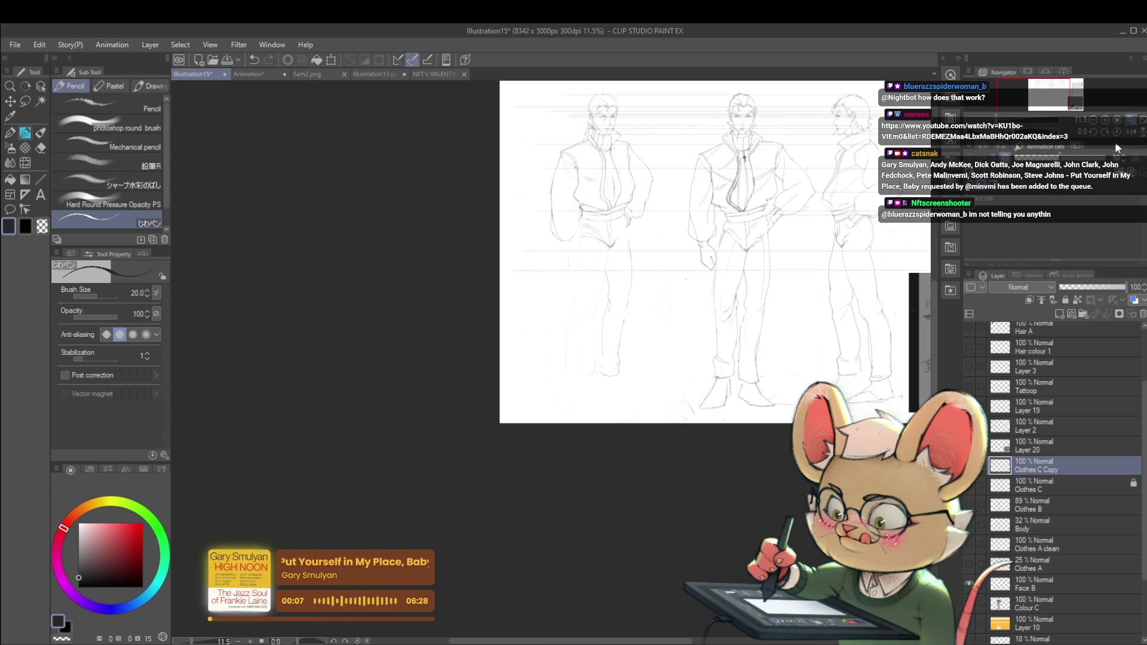
drag(740, 360, 689, 408)
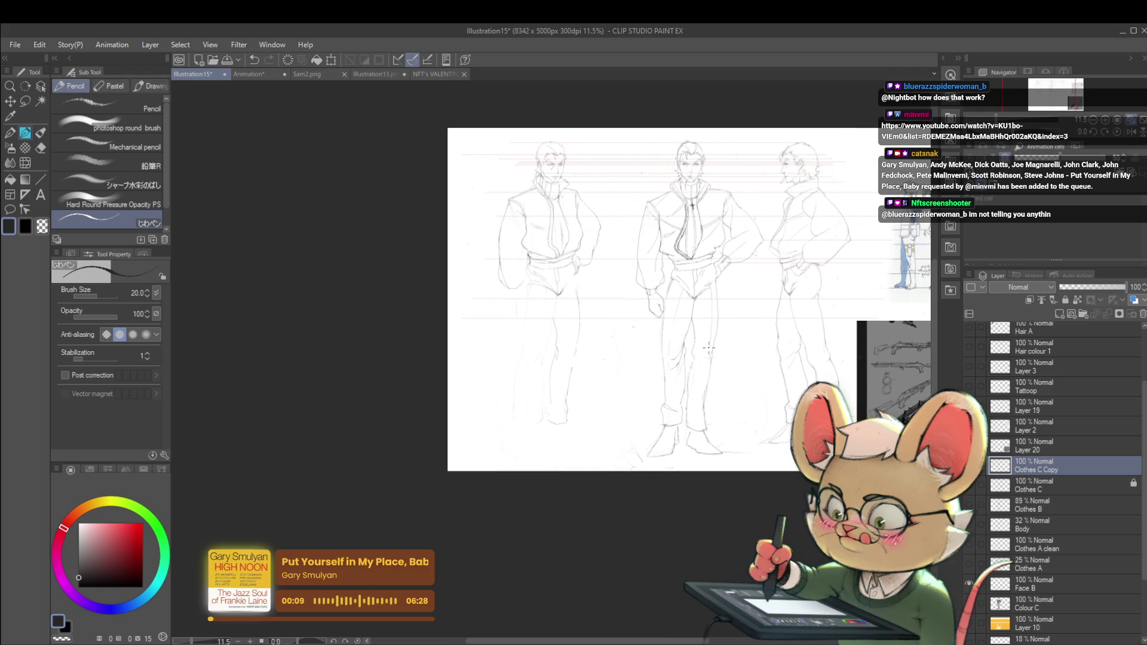
scroll(508, 233, up, 3)
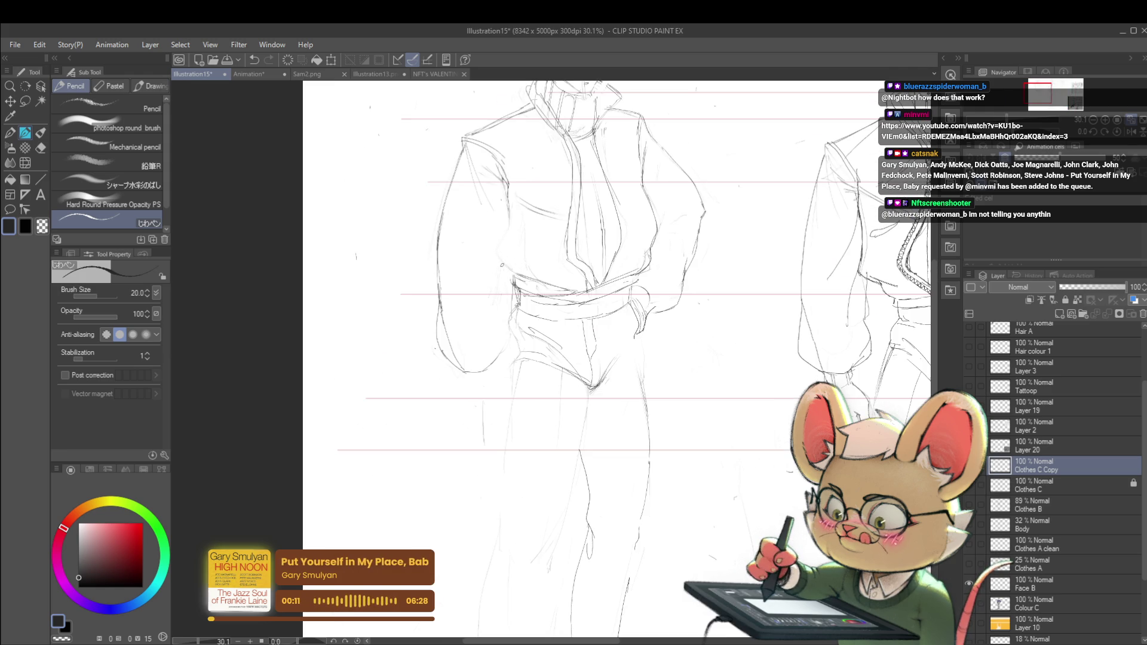
drag(509, 211, 505, 247)
drag(504, 245, 519, 275)
scroll(526, 266, down, 3)
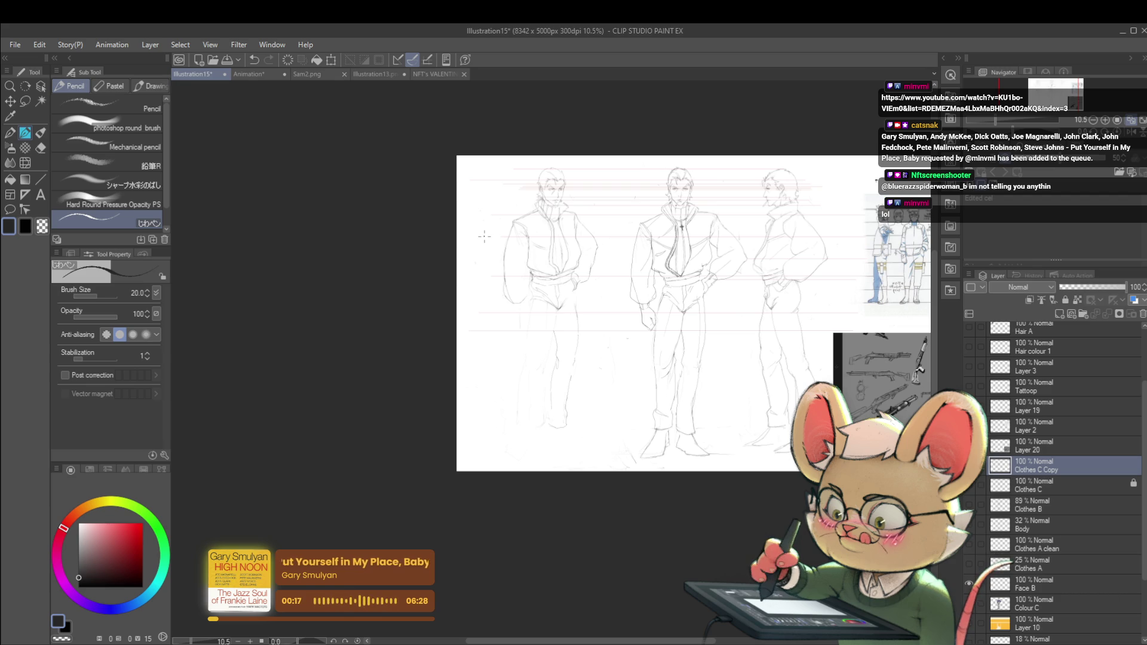
scroll(751, 233, right, 5)
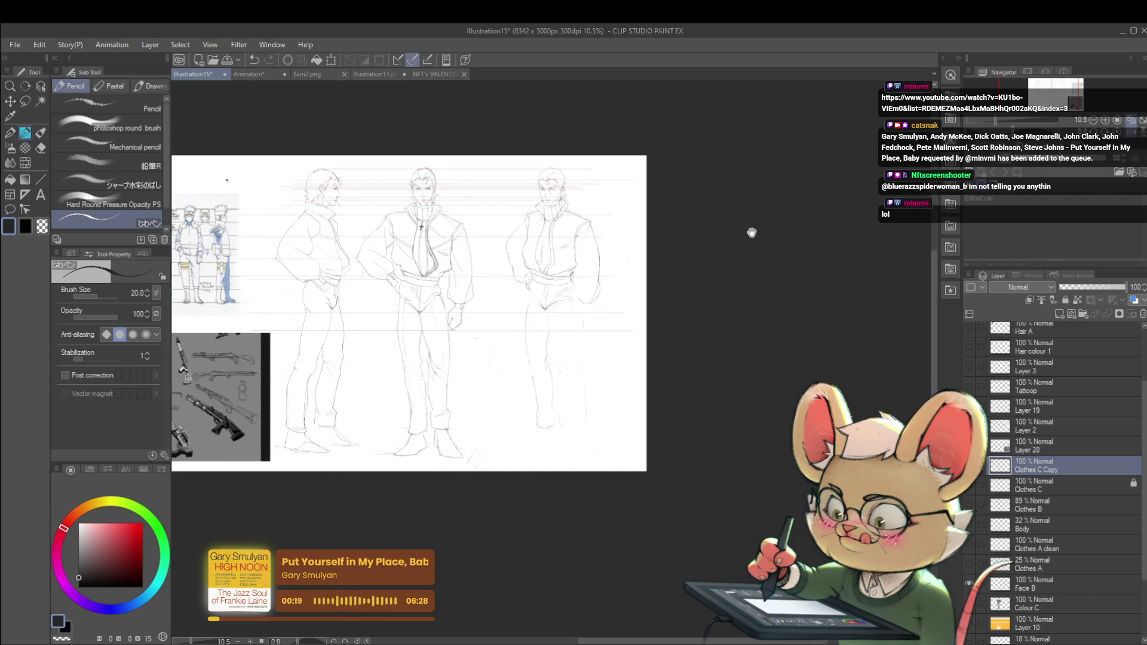
scroll(544, 220, up, 1)
scroll(544, 221, up, 3)
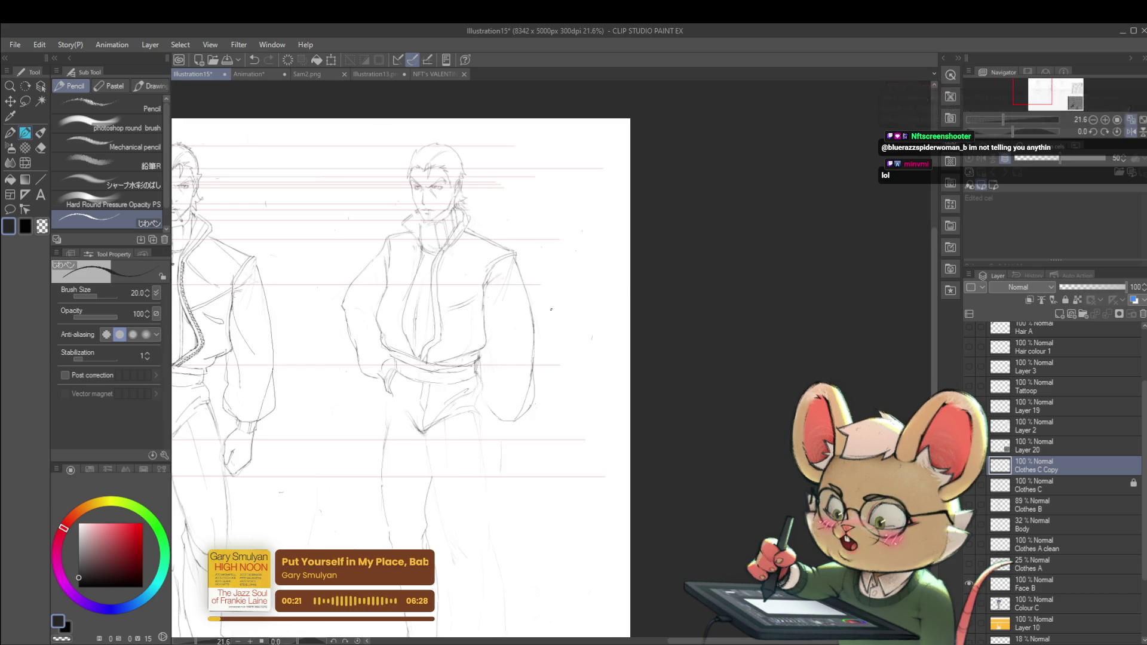
drag(623, 263, 640, 317)
key(ctrl+z)
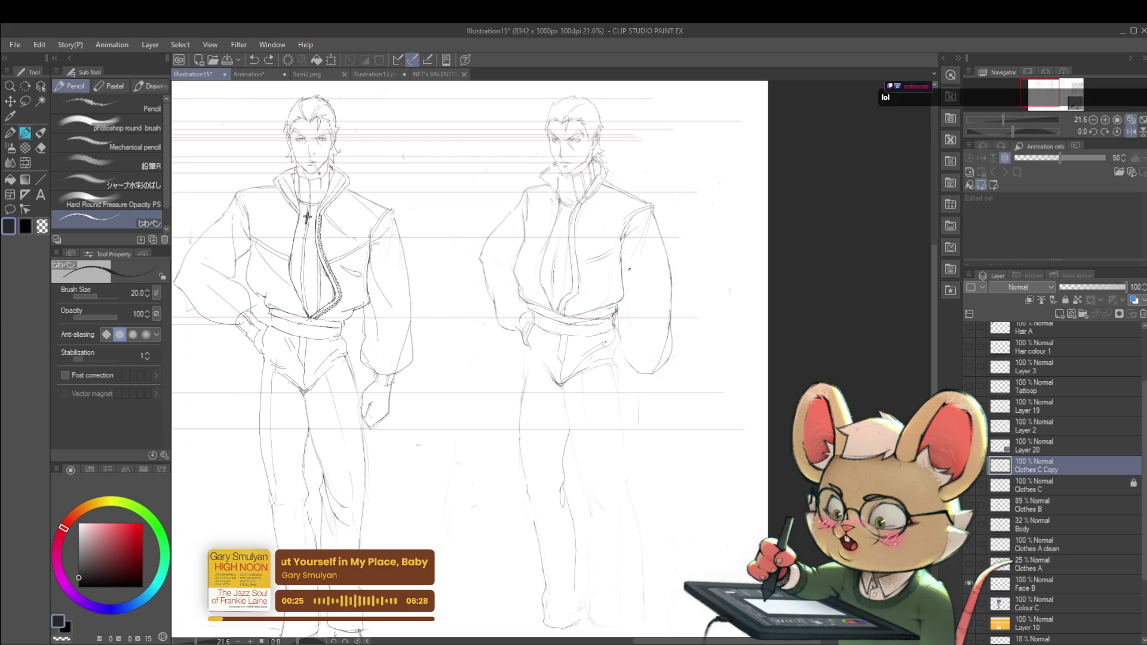
drag(621, 251, 638, 292)
key(ctrl+z)
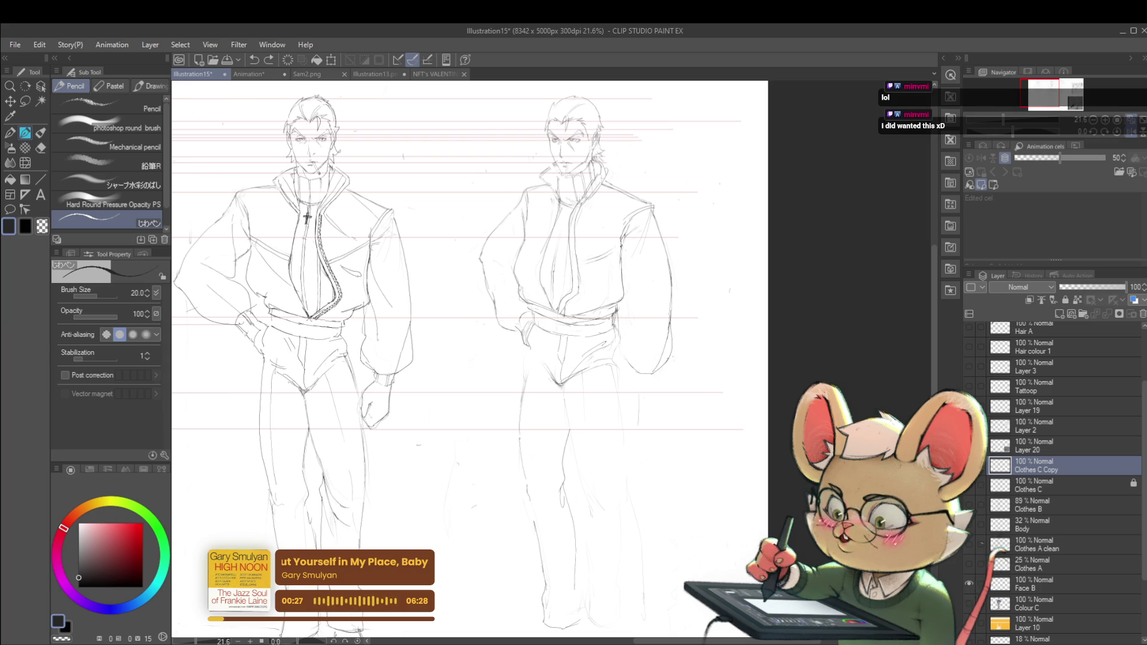
drag(621, 245, 647, 298)
key(ctrl+z)
drag(622, 253, 652, 305)
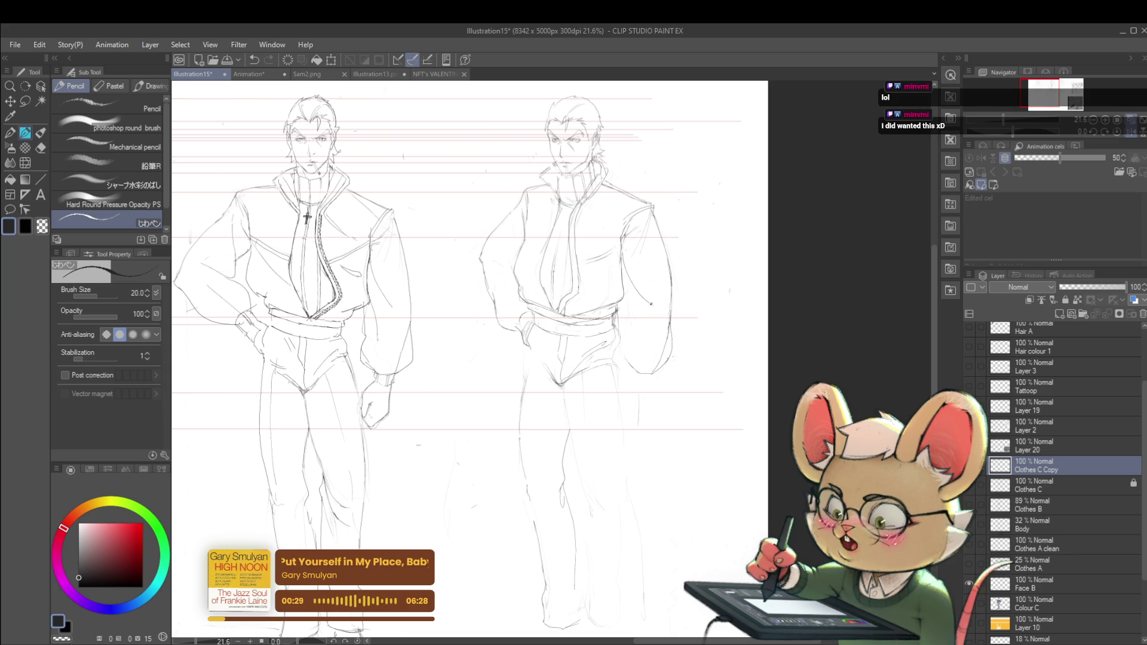
key(ctrl+z)
mouse_move(620, 249)
mouse_down()
mouse_move(660, 322)
mouse_move(634, 346)
mouse_up()
drag(627, 307, 637, 346)
key(ctrl+z)
key(ctrl+z)
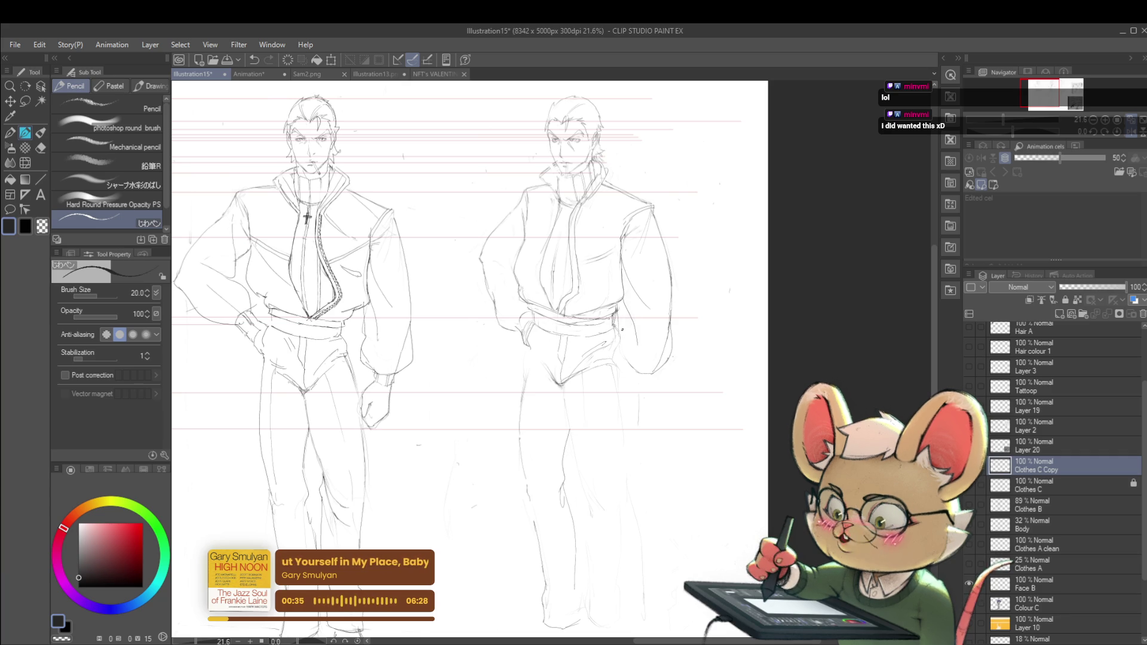
key(ctrl+z)
drag(620, 300, 626, 346)
key(ctrl+z)
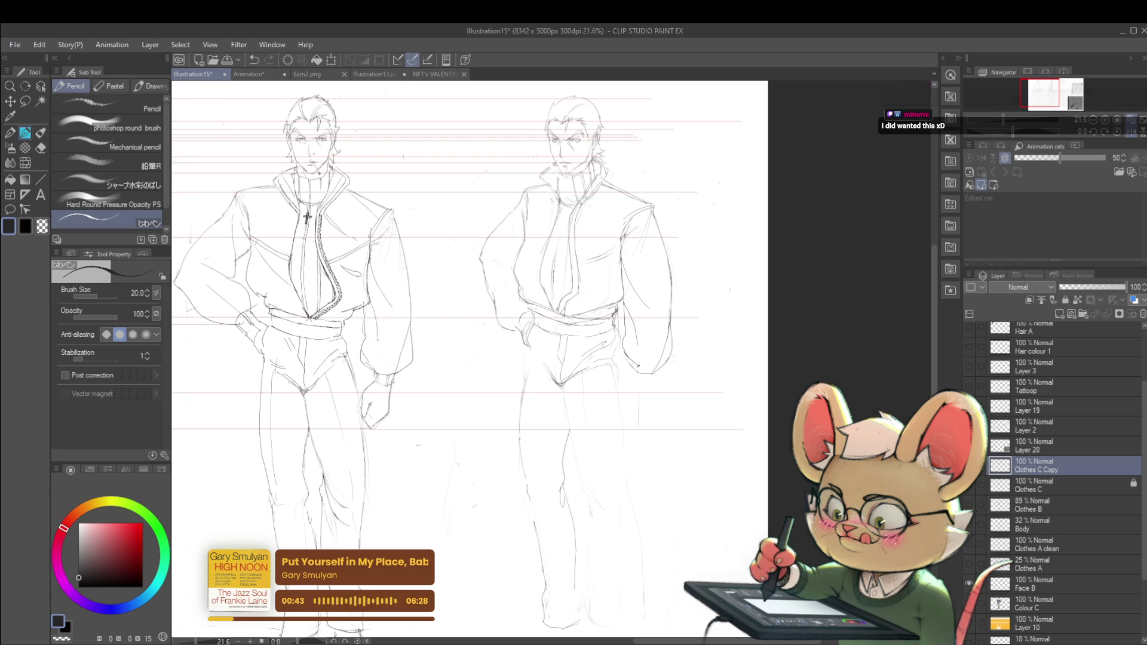
Step: Centre the figures and redo a short stroke near the left figure's leg
scroll(627, 346, down, 3)
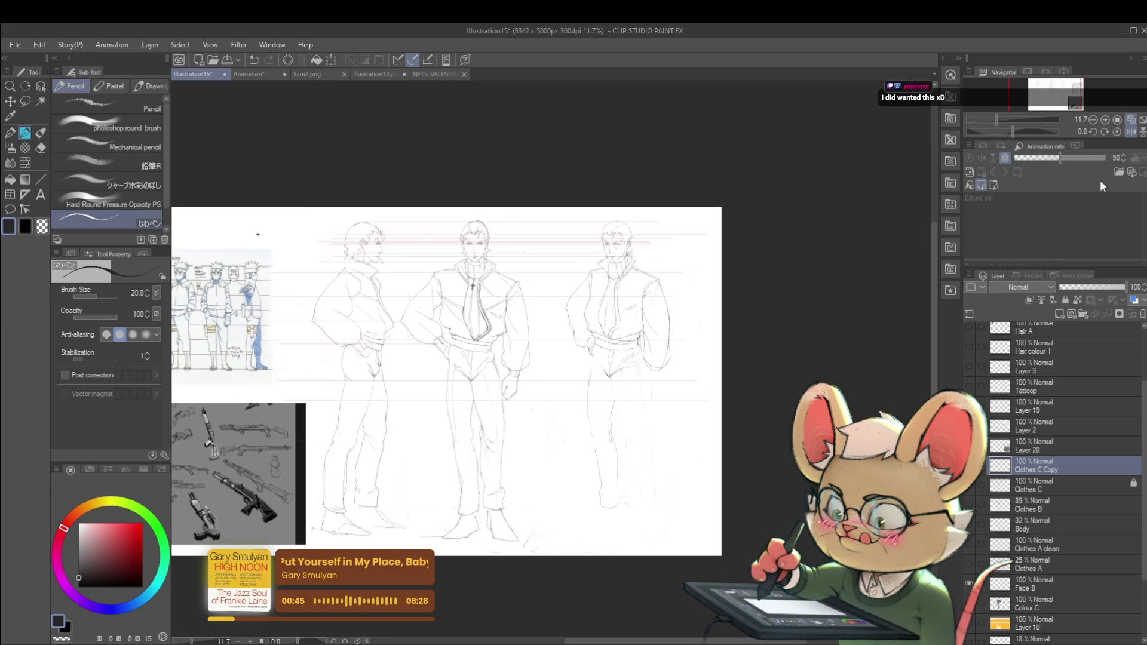
drag(236, 369, 445, 369)
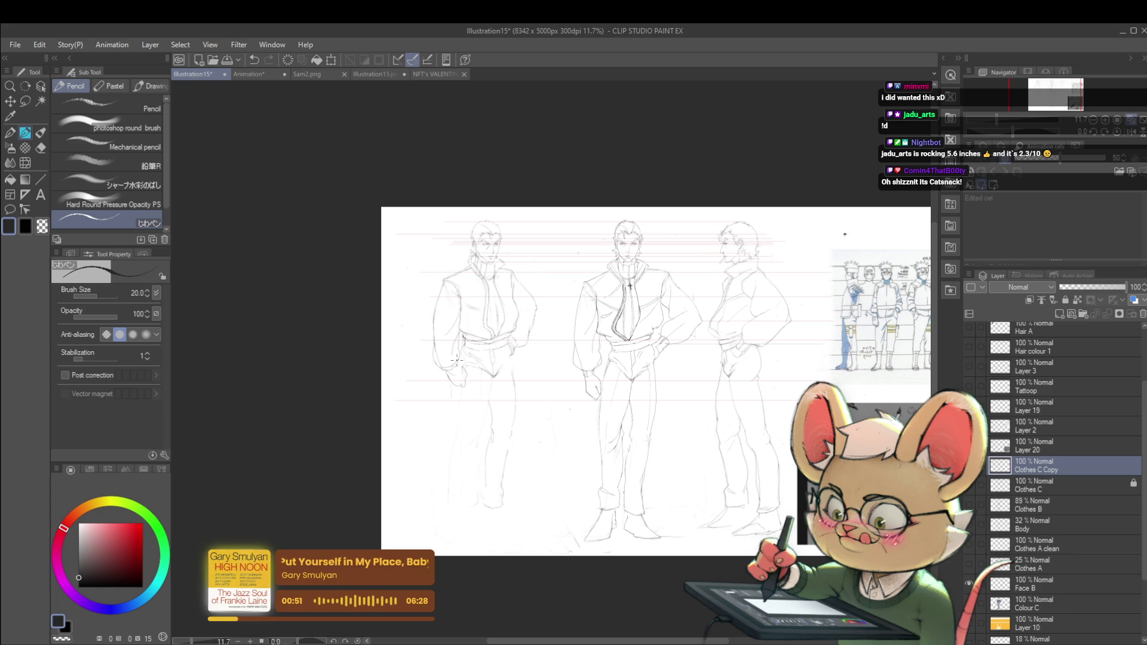
scroll(451, 397, up, 2)
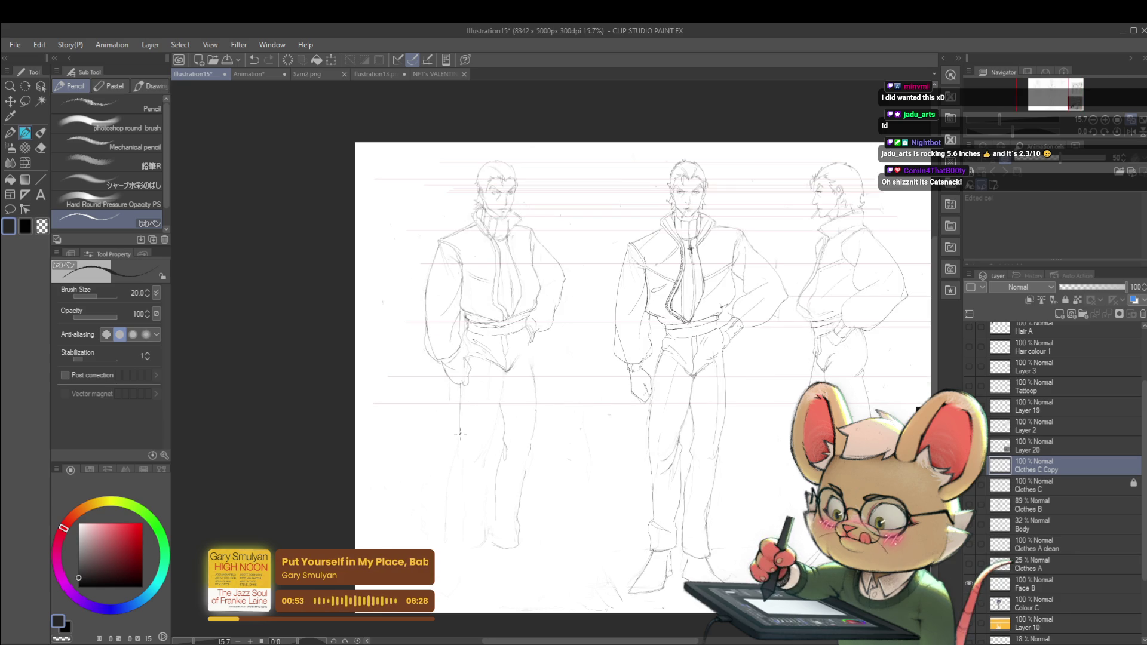
key(ctrl+z)
drag(456, 400, 454, 439)
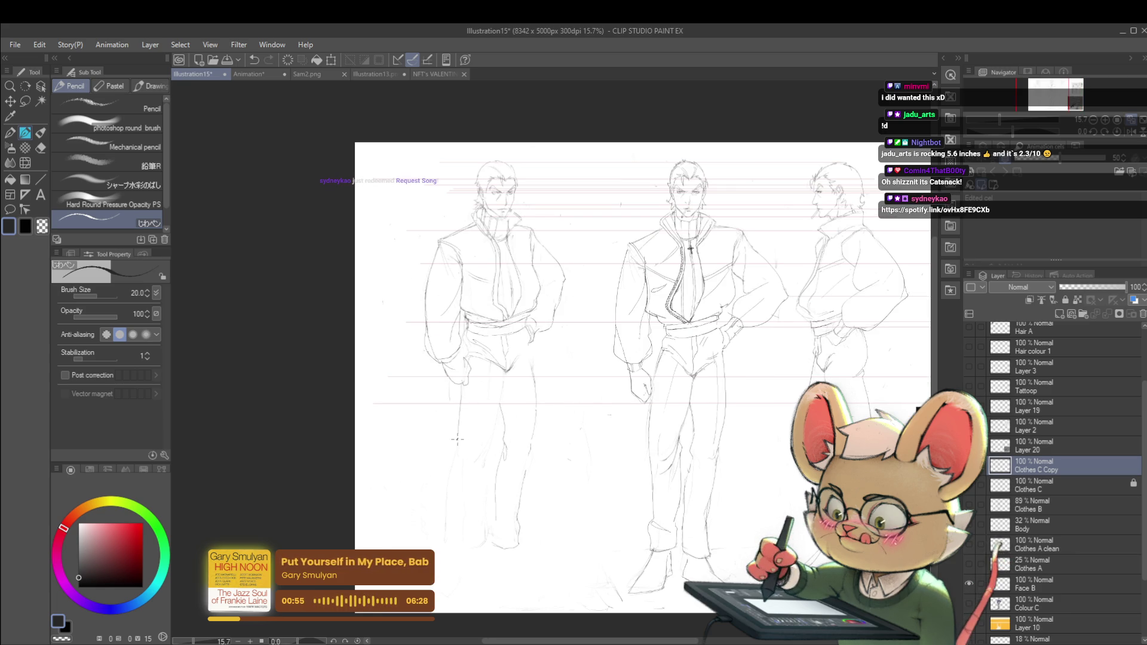
scroll(455, 401, down, 1)
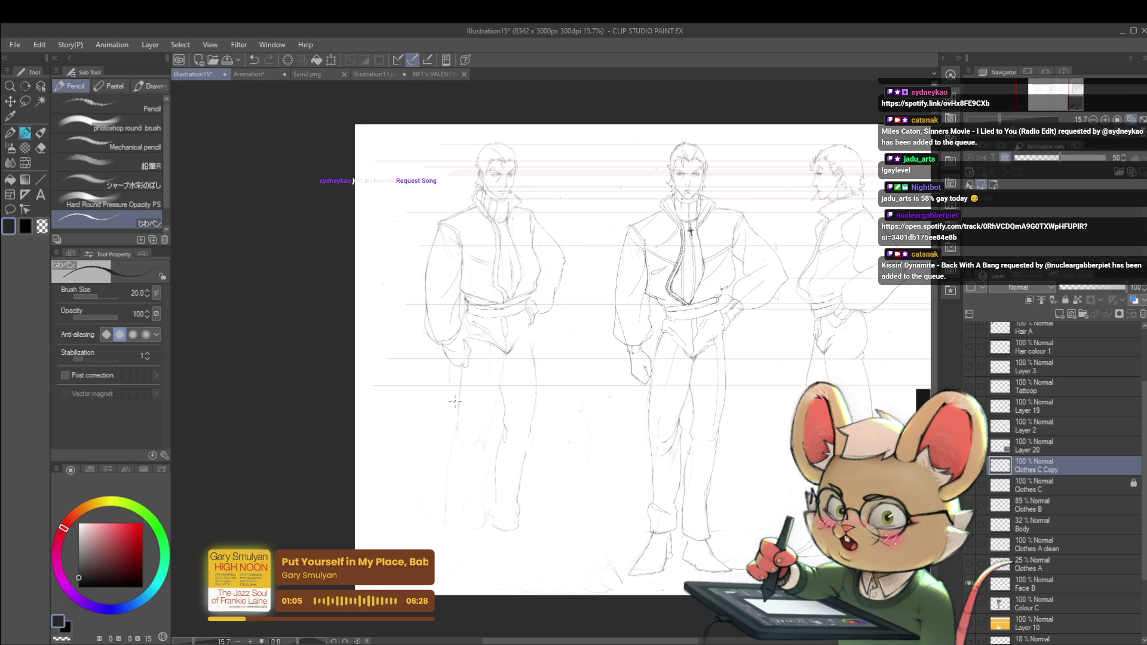
Step: Pan to frame all three figures and zoom in closer with Ctrl++
drag(454, 401, 266, 401)
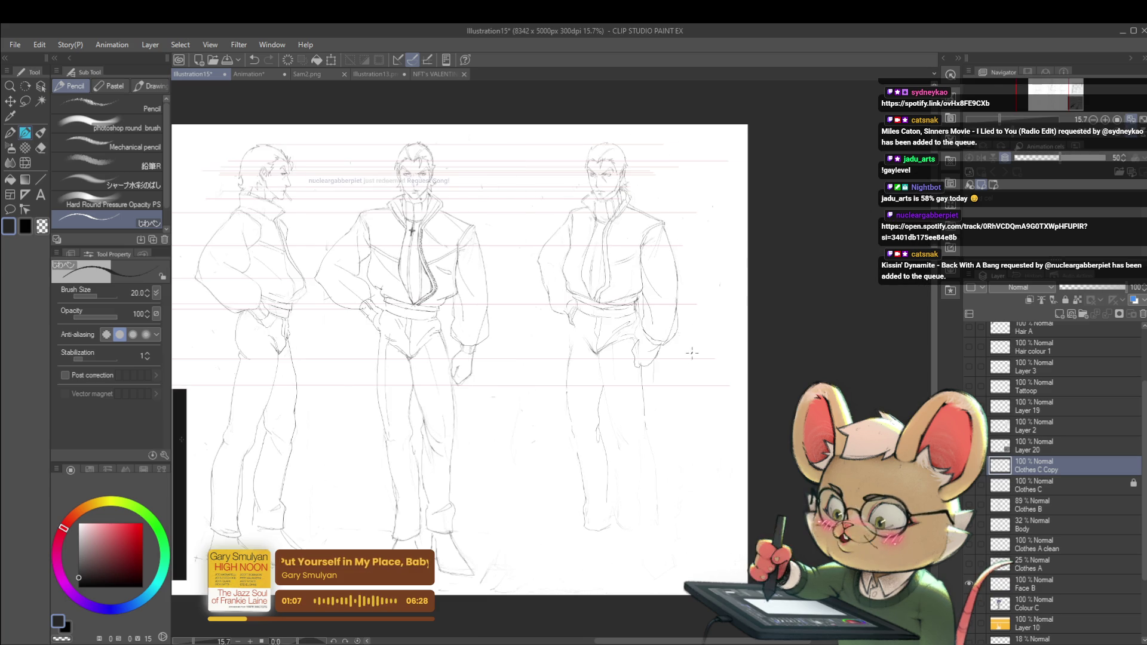
drag(688, 380, 688, 328)
key(ctrl+plus)
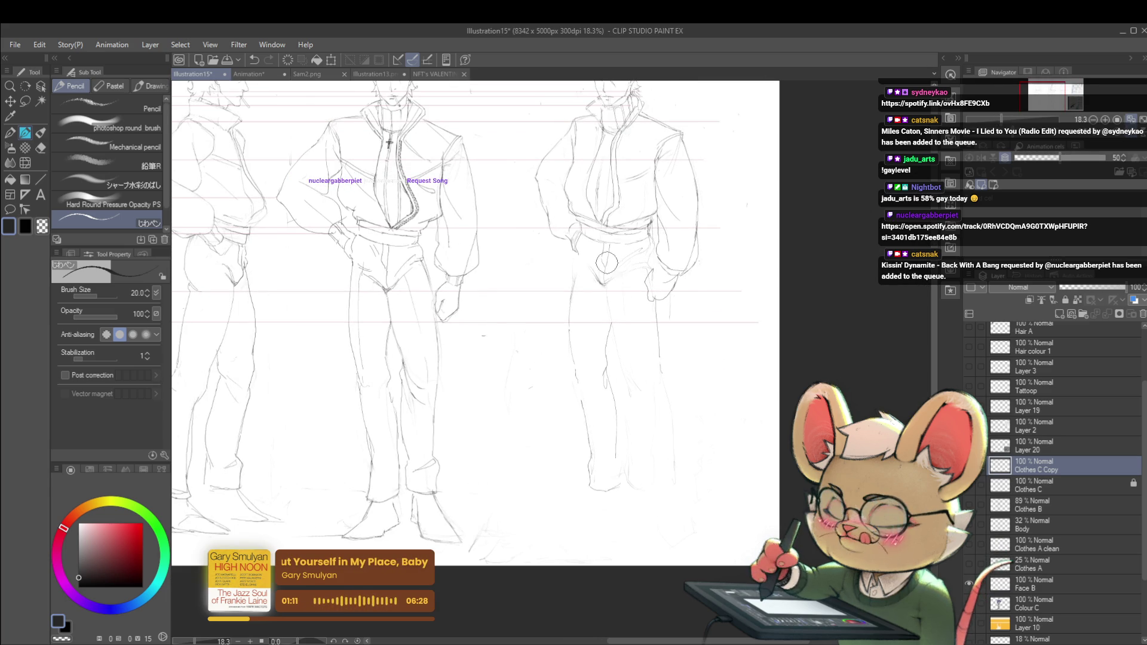
Step: Sketch trial lines along the leg, then undo the unwanted leg strokes
scroll(611, 249, up, 2)
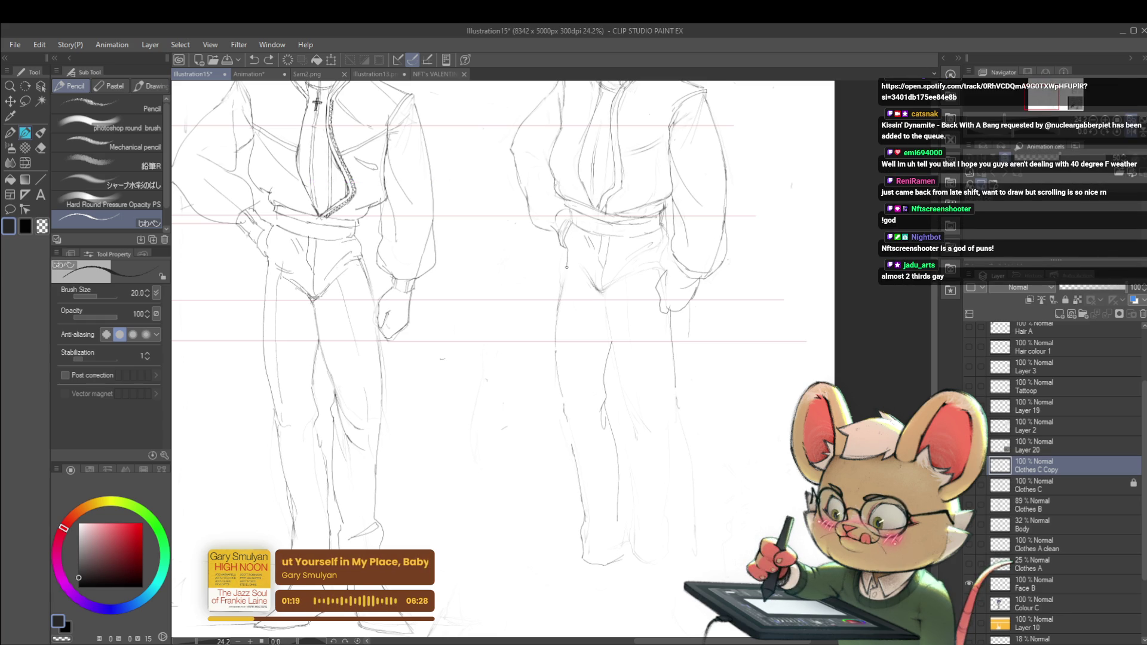
drag(562, 283, 559, 383)
drag(545, 308, 540, 319)
key(ctrl+z)
key(ctrl+z)
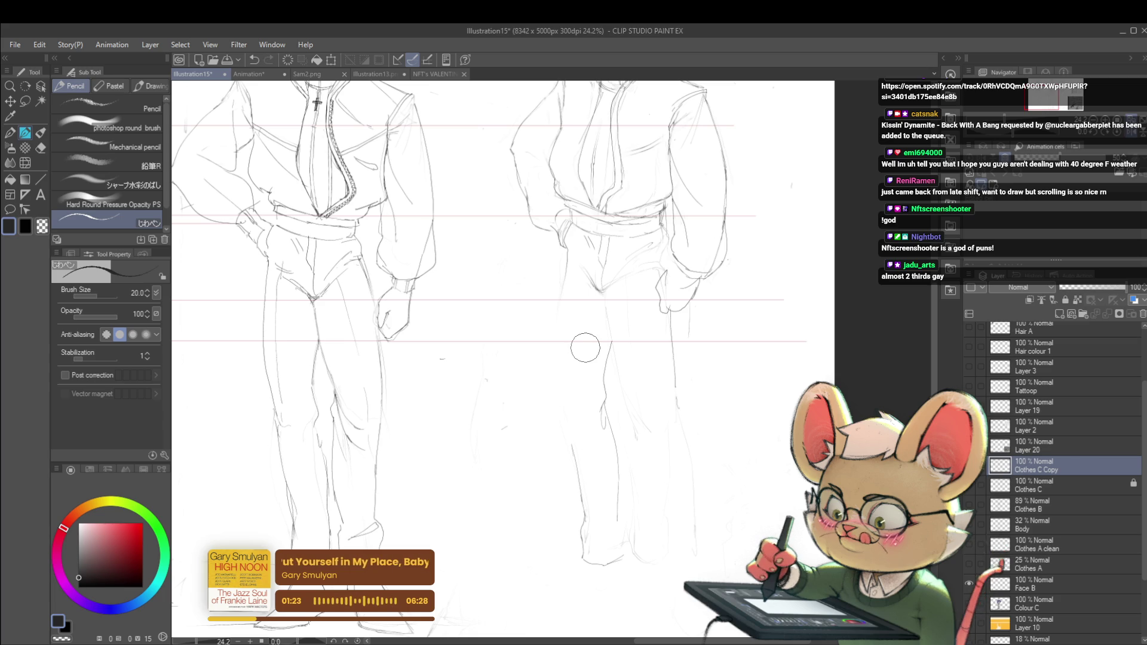
drag(568, 260, 553, 397)
key(ctrl+z)
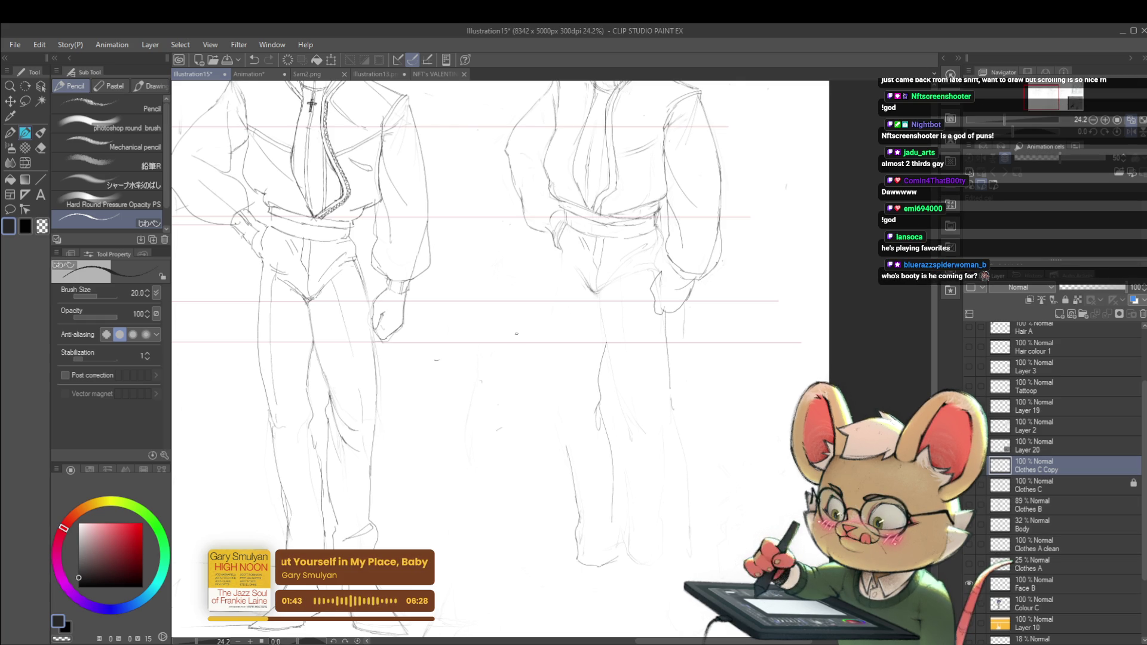
Step: Pan to the side-view figure, draw a pencil line down its leg, and zoom out
drag(516, 334, 747, 333)
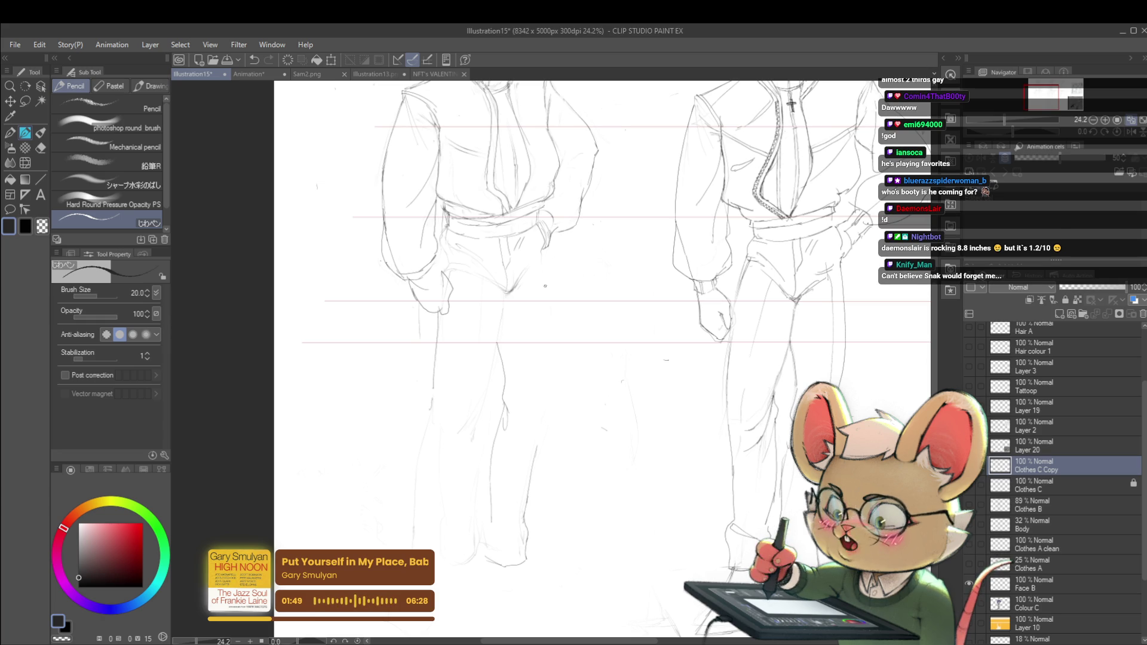
drag(546, 298, 537, 378)
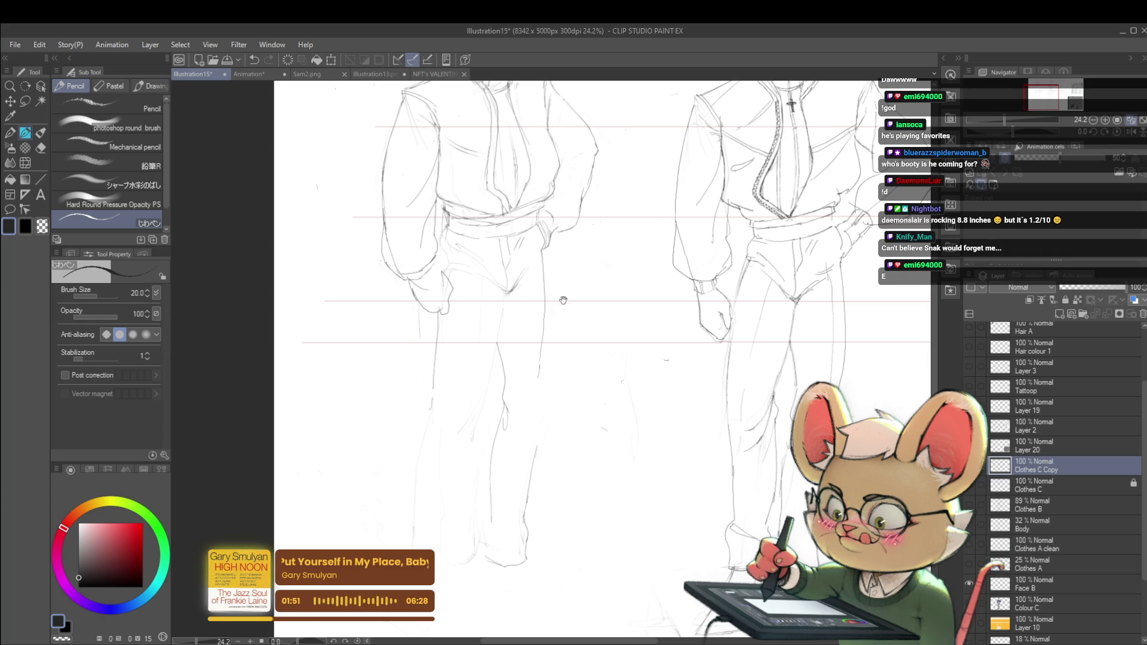
scroll(563, 300, down, 3)
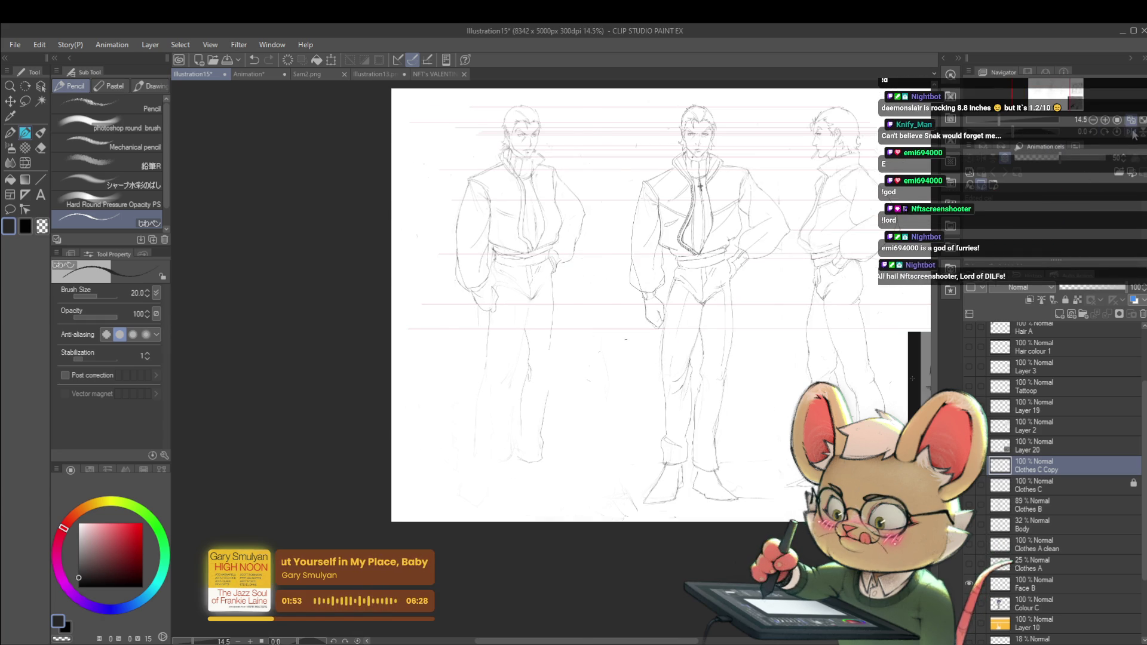
Step: Add three short pencil strokes down the right figure's leg to its lower leg
scroll(563, 334, right, 5)
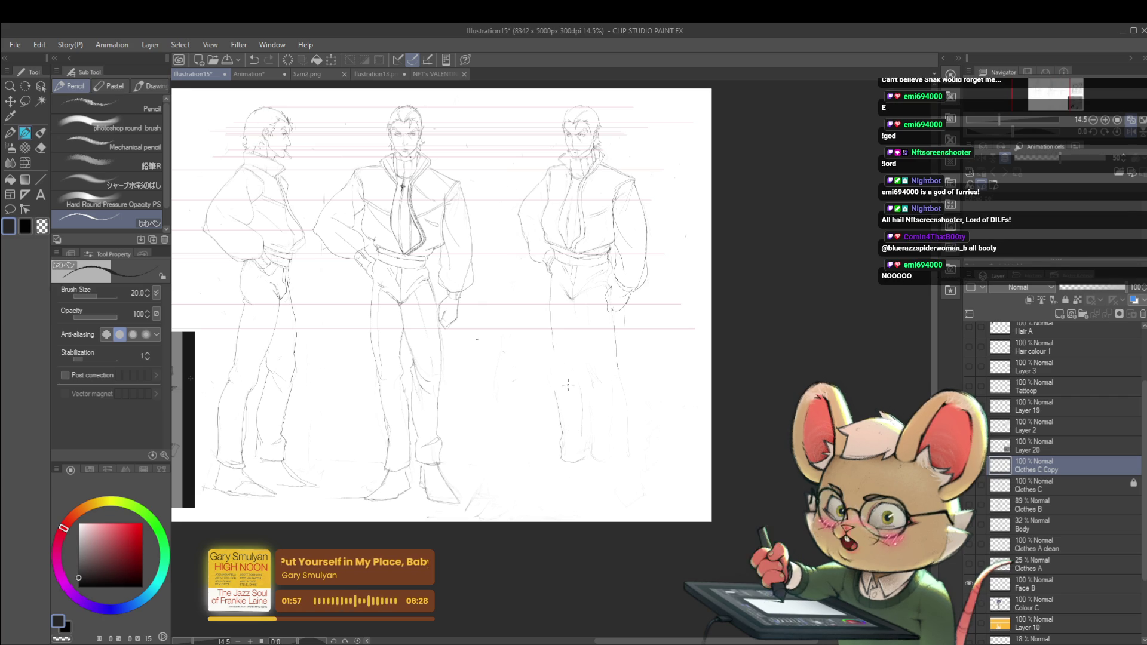
drag(555, 337, 553, 357)
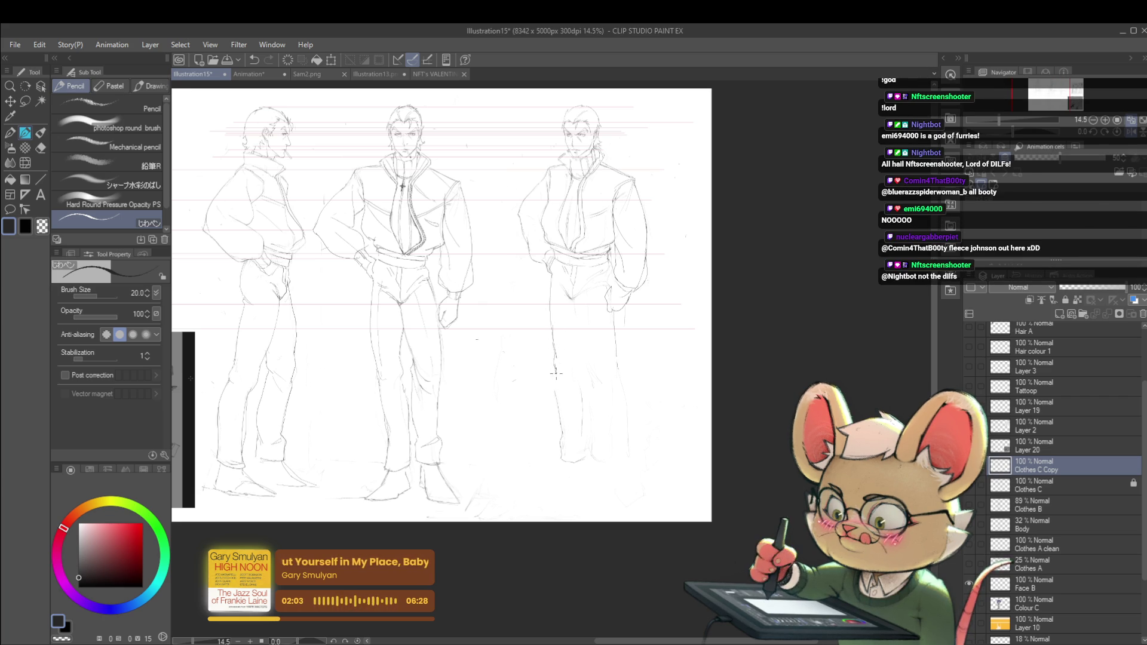
drag(556, 375, 559, 419)
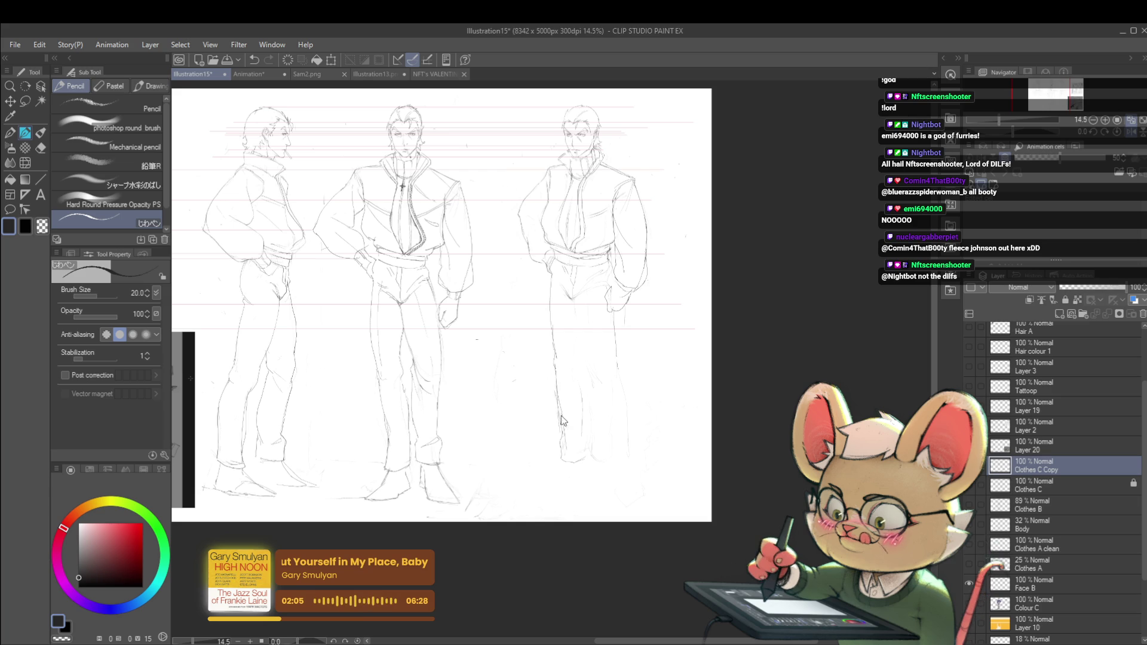
drag(564, 439, 567, 461)
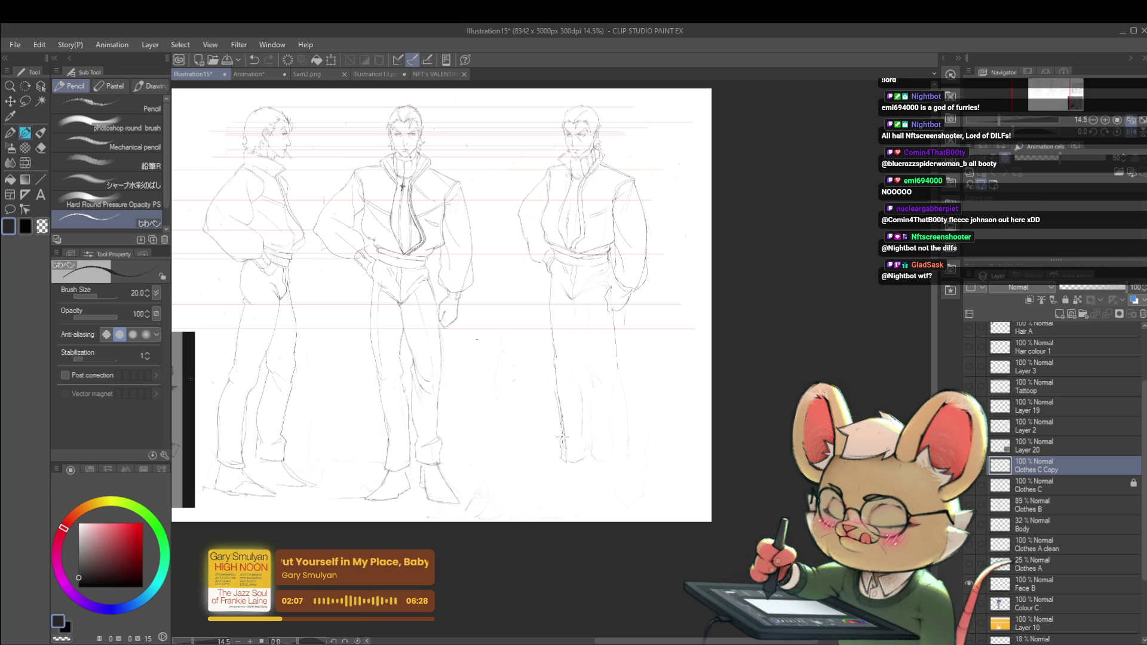
Step: Zoom out, mirror the sheet to check it, then flip it back and zoom in
scroll(585, 358, down, 2)
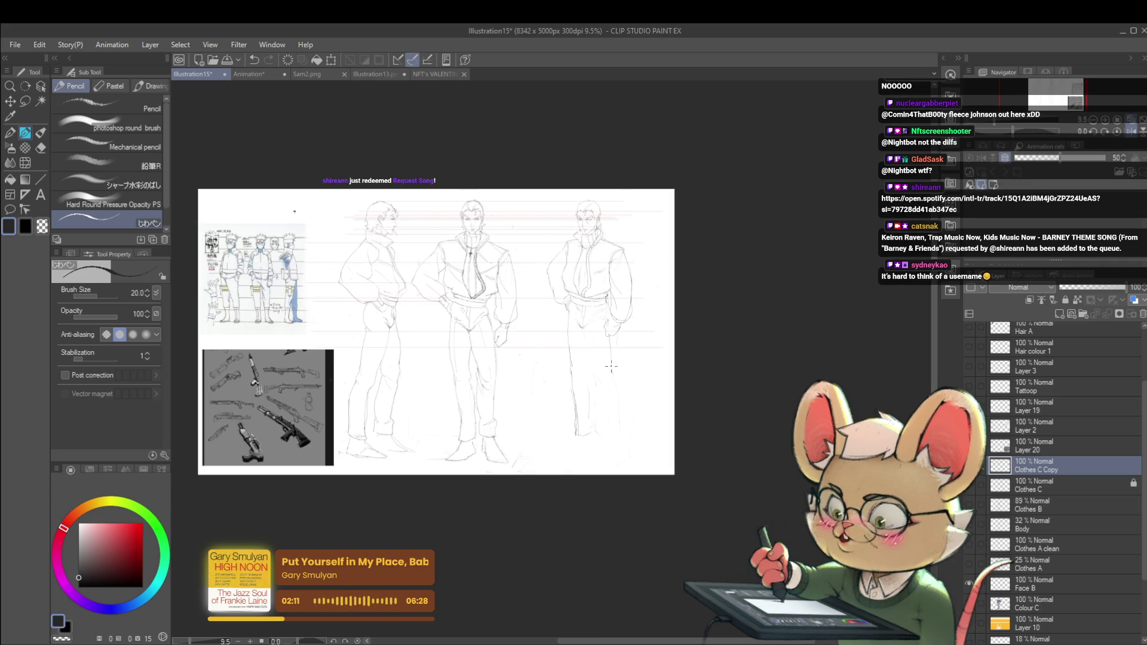
key(alt)
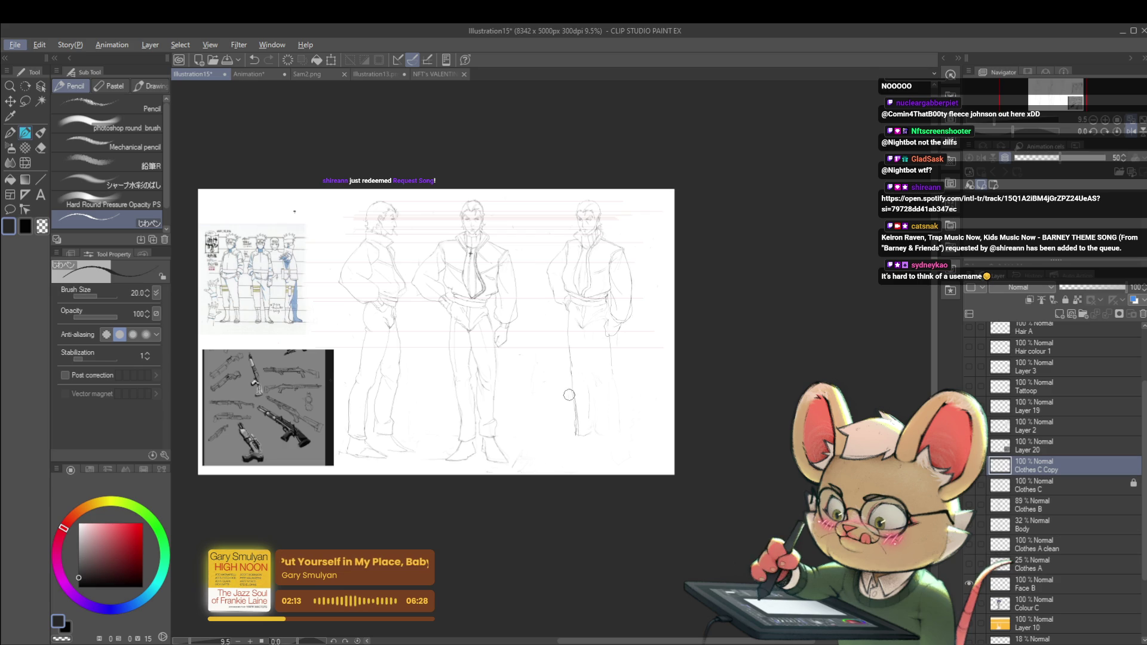
key(alt)
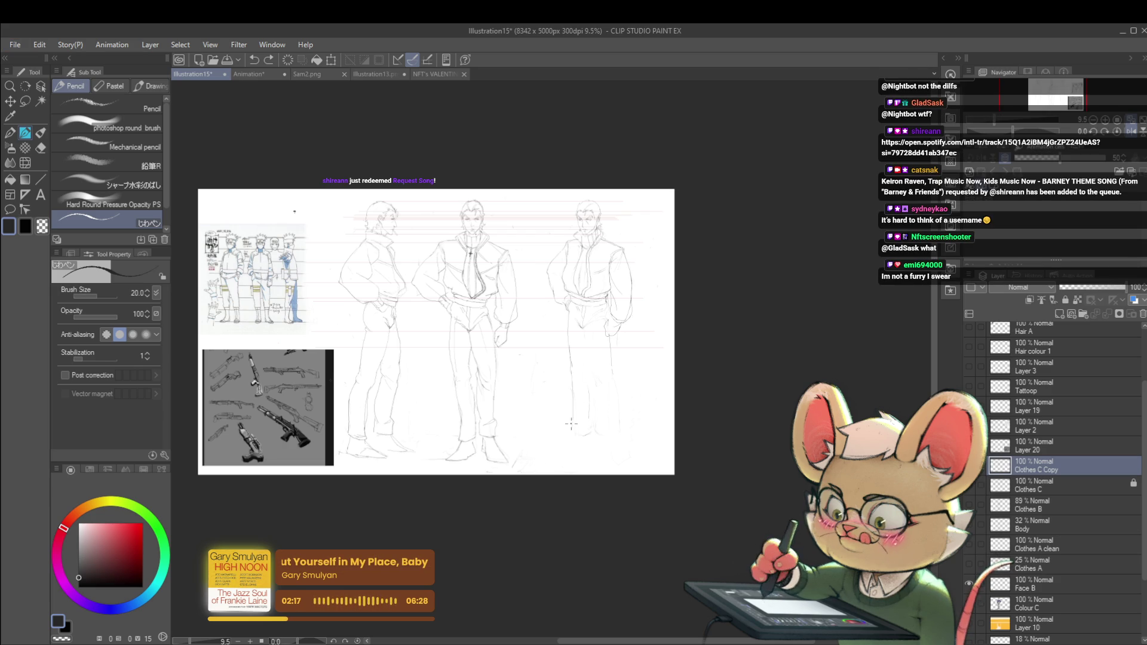
click(1135, 127)
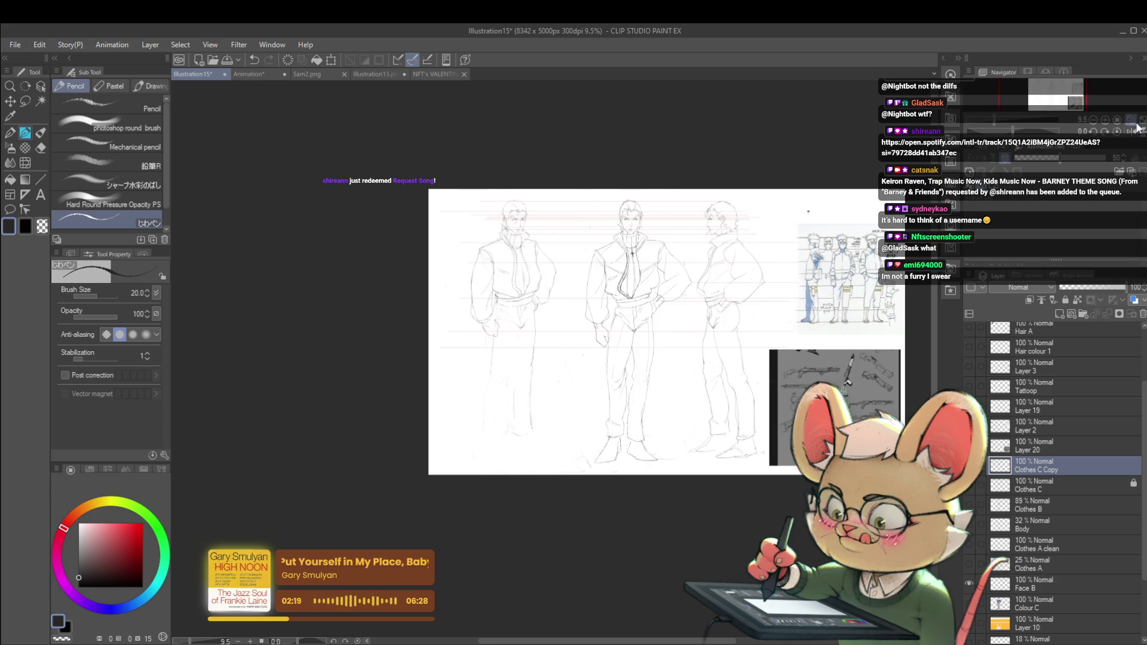
scroll(502, 323, up, 2)
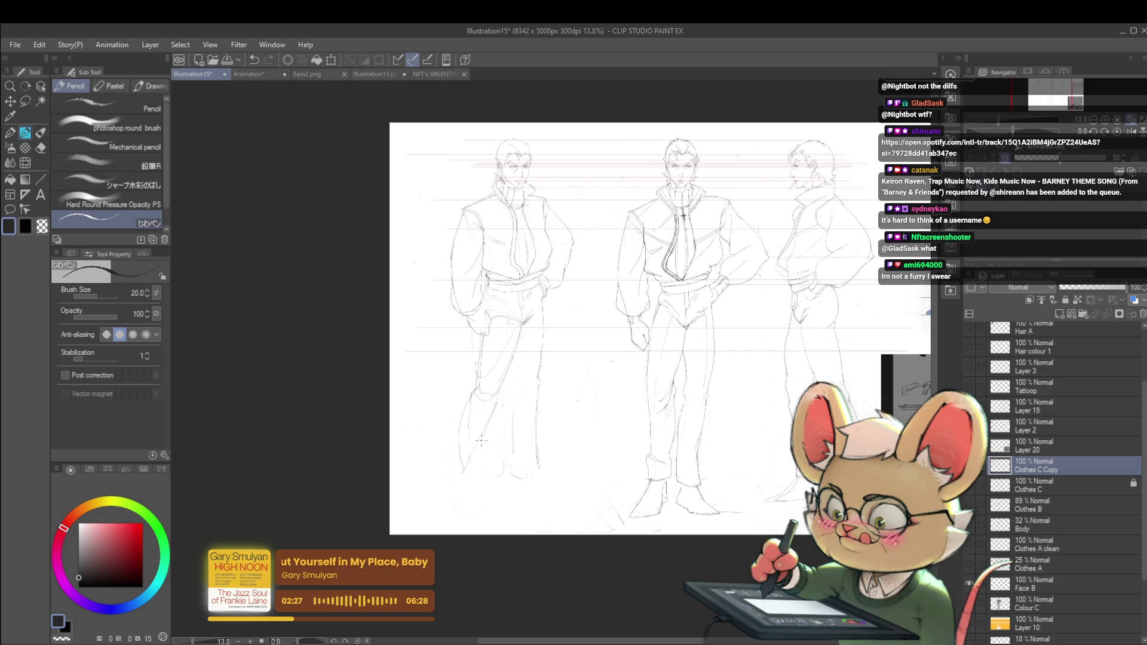
scroll(531, 414, down, 2)
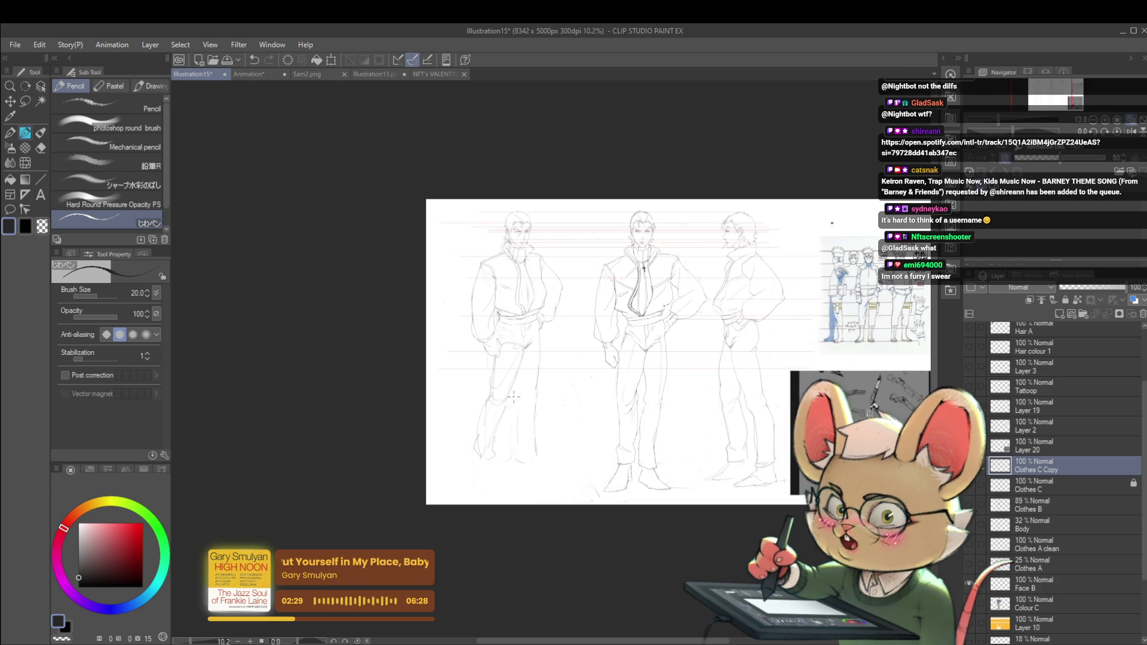
click(1131, 131)
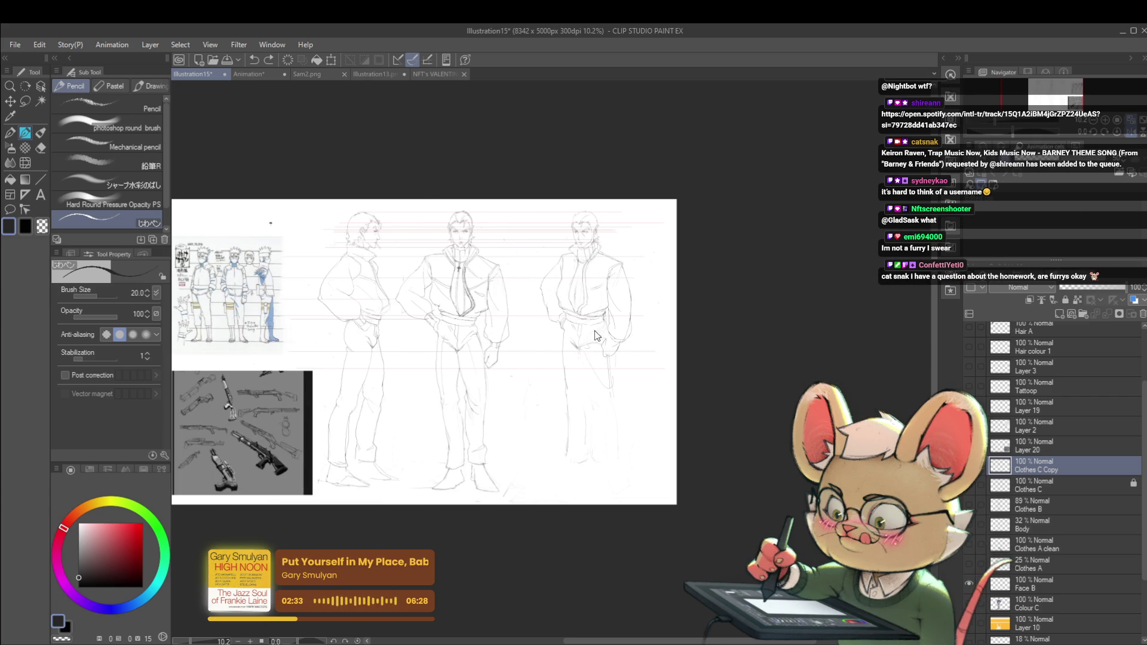
scroll(590, 349, up, 3)
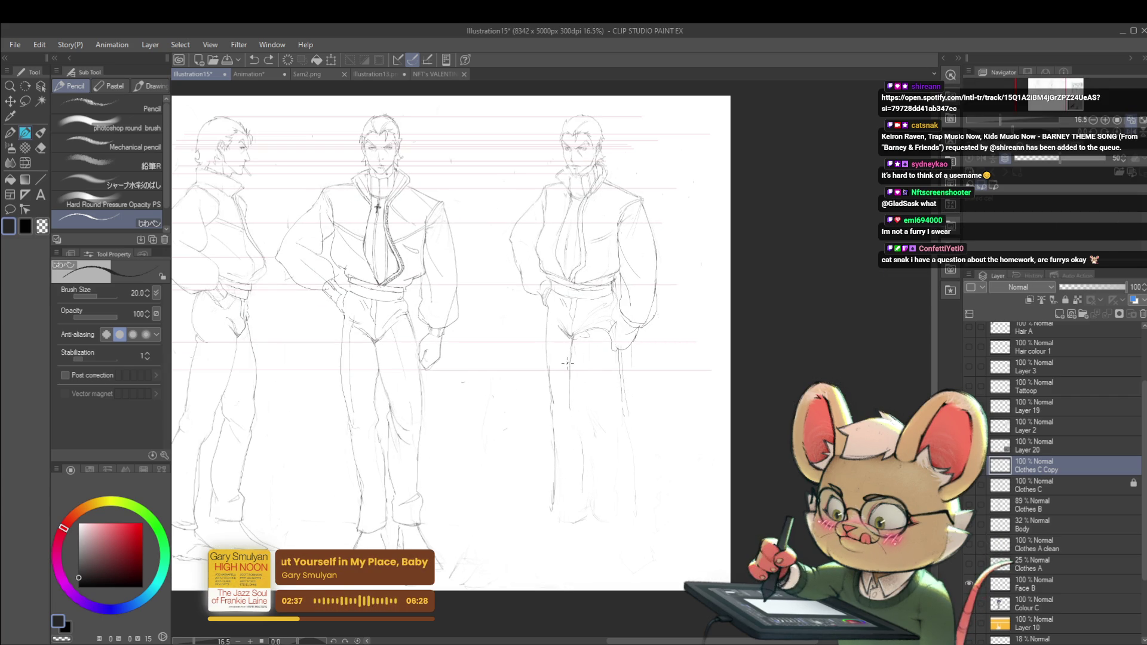
Step: Draw a long pencil line down the right figure's leg, then zoom out and mirror the sheet
drag(571, 404, 596, 534)
scroll(604, 452, down, 2)
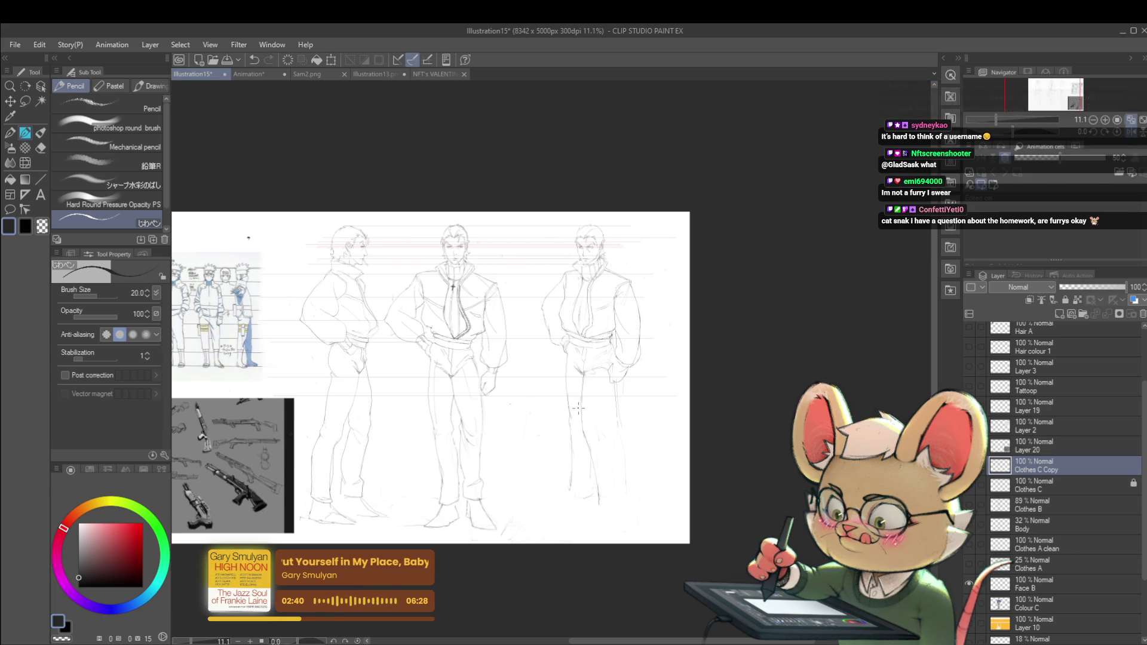
click(1122, 135)
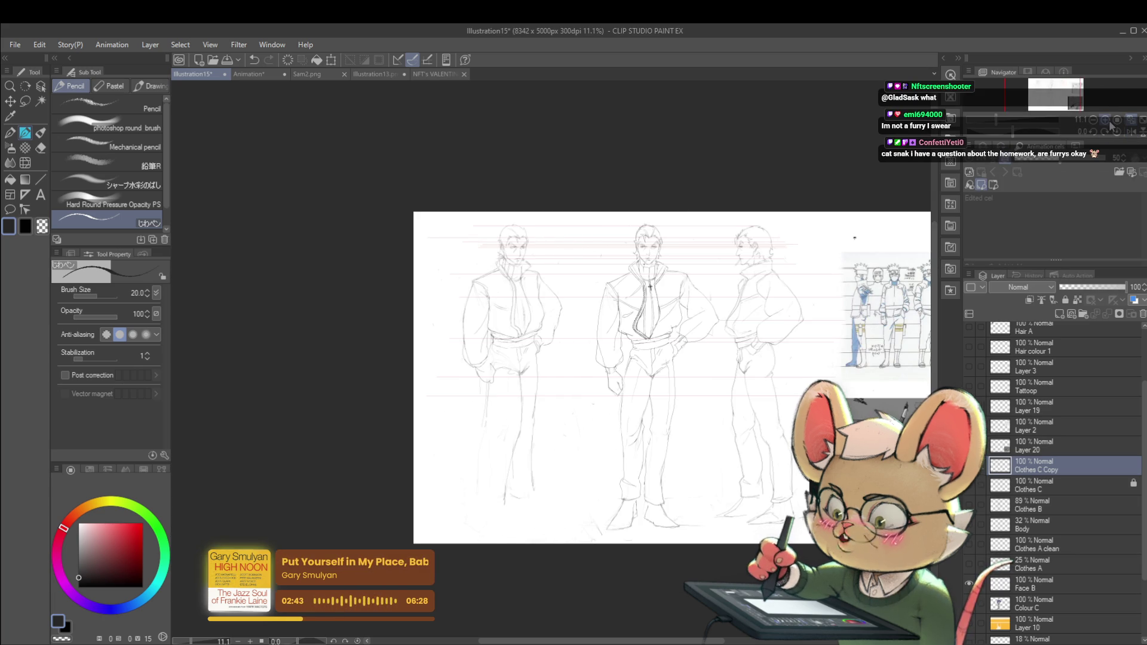
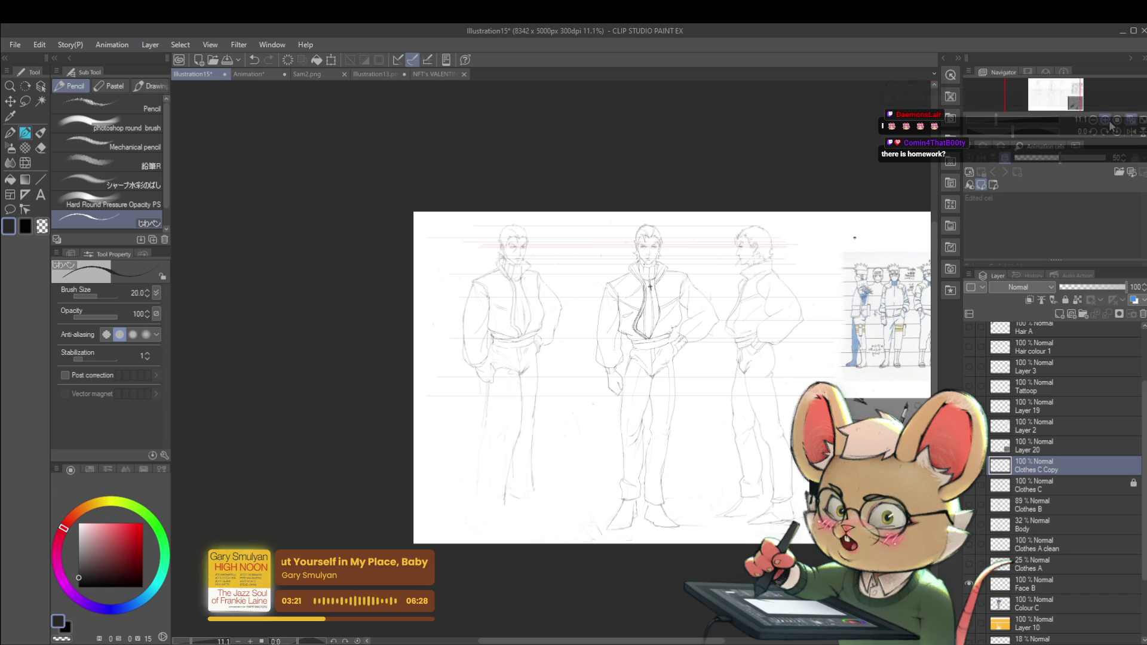
Step: Mirror the canvas view horizontally and undo the last pencil stroke
click(1132, 134)
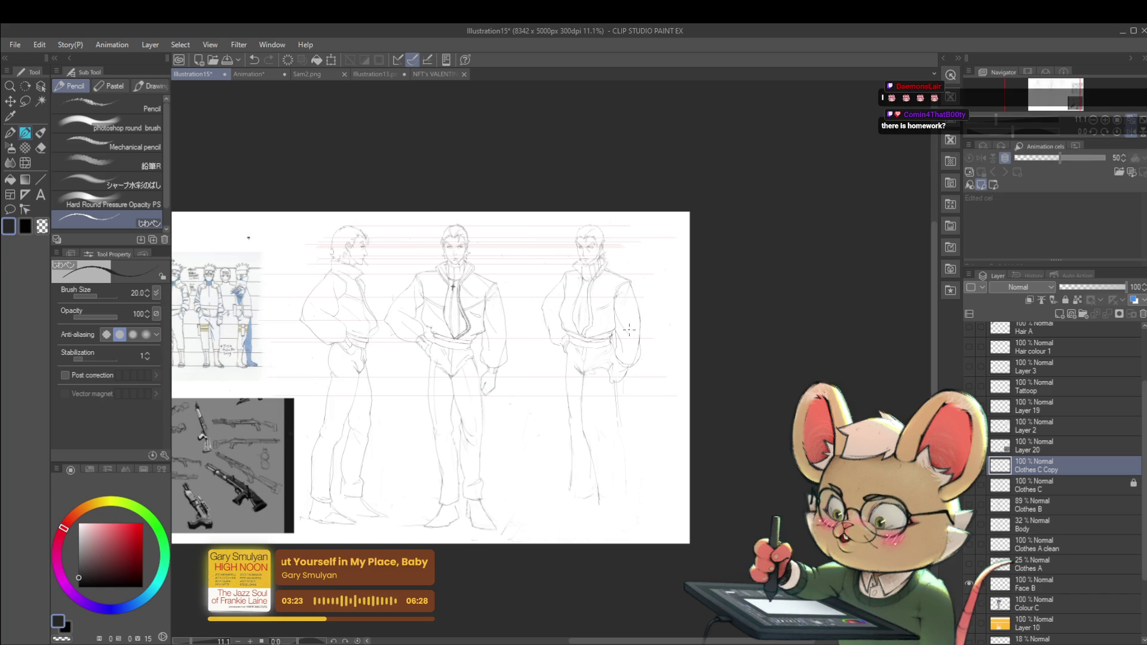
scroll(629, 329, up, 3)
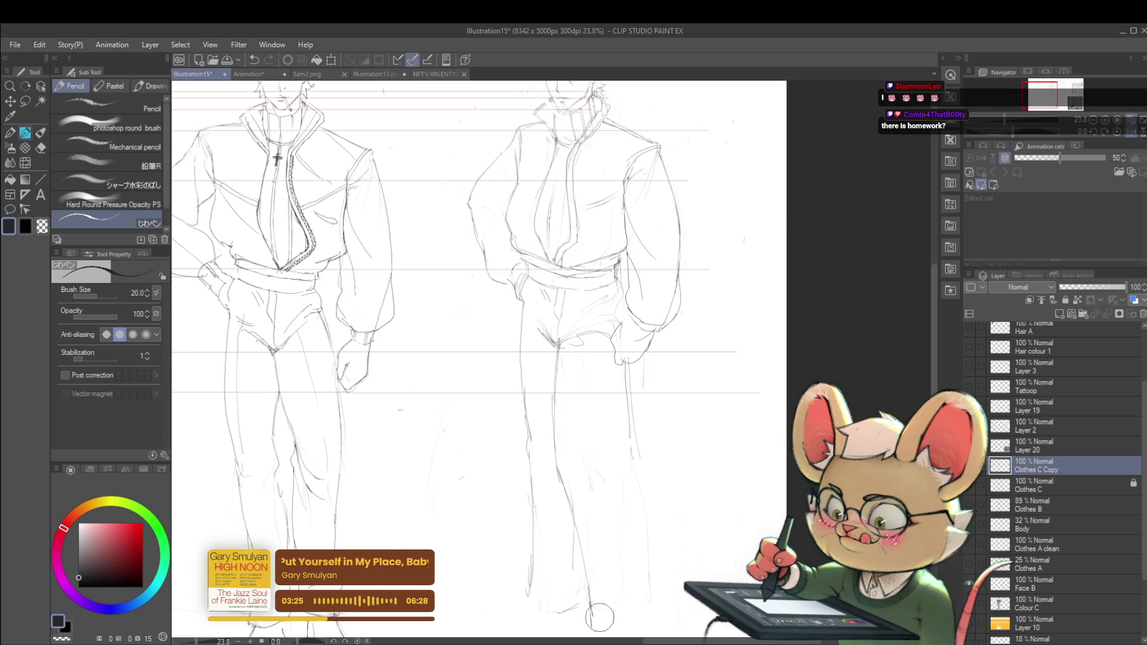
scroll(595, 556, down, 2)
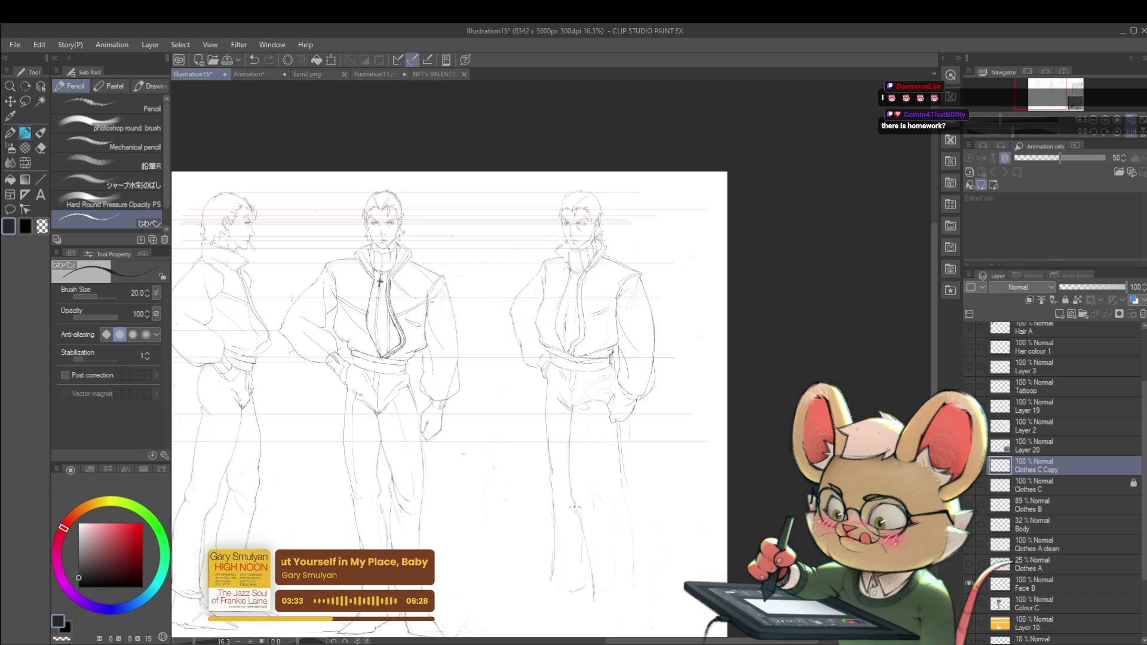
key(ctrl+z)
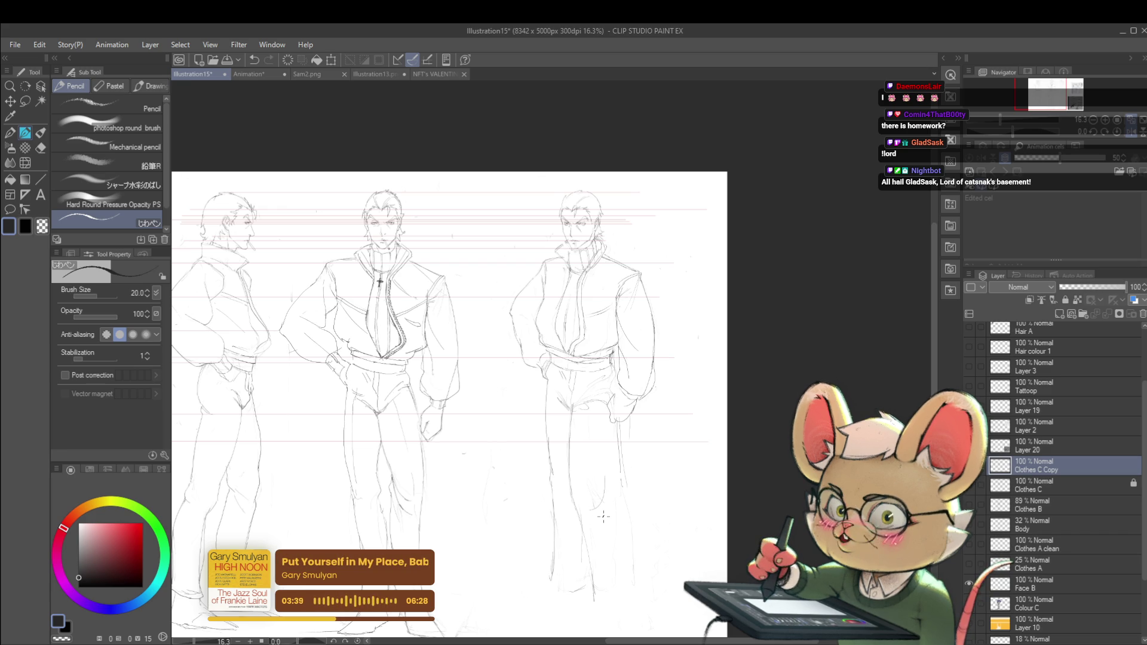
Step: Pan and zoom across the sheet to review the mirrored figures' proportions
drag(603, 517, 946, 517)
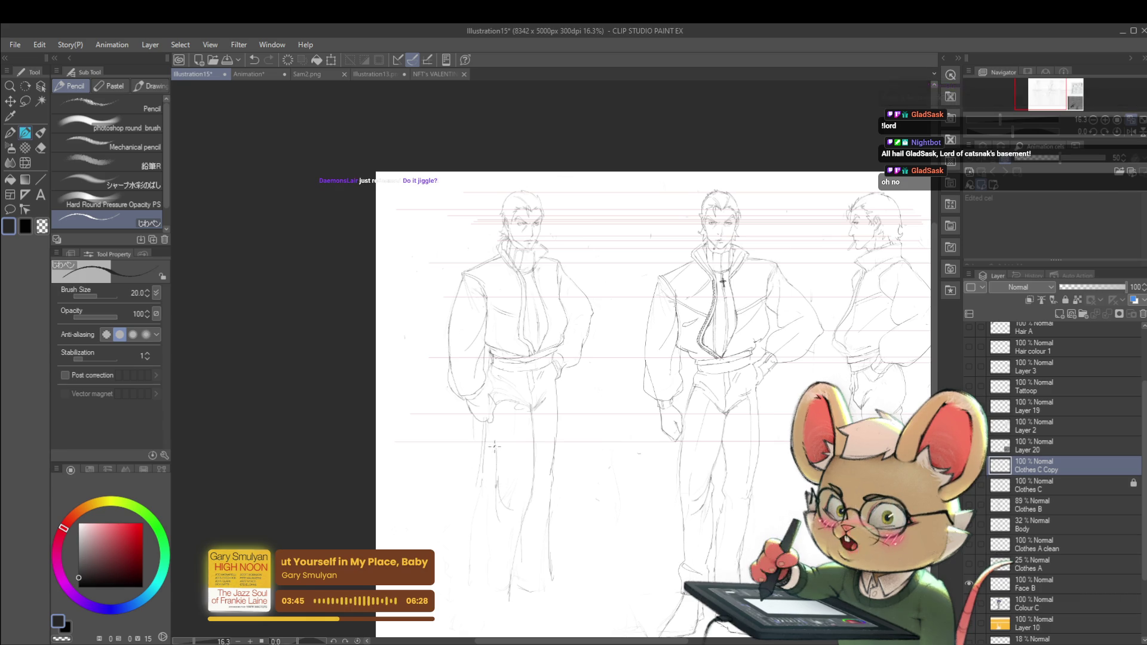
alt+click(521, 401)
scroll(511, 463, up, 3)
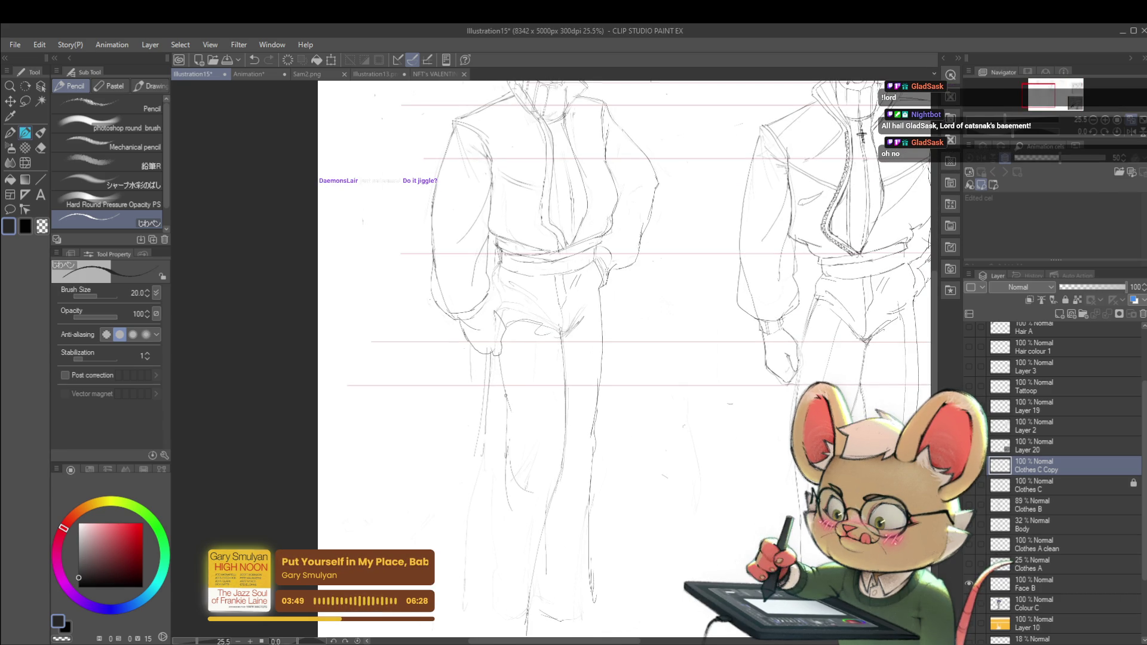
scroll(511, 323, down, 3)
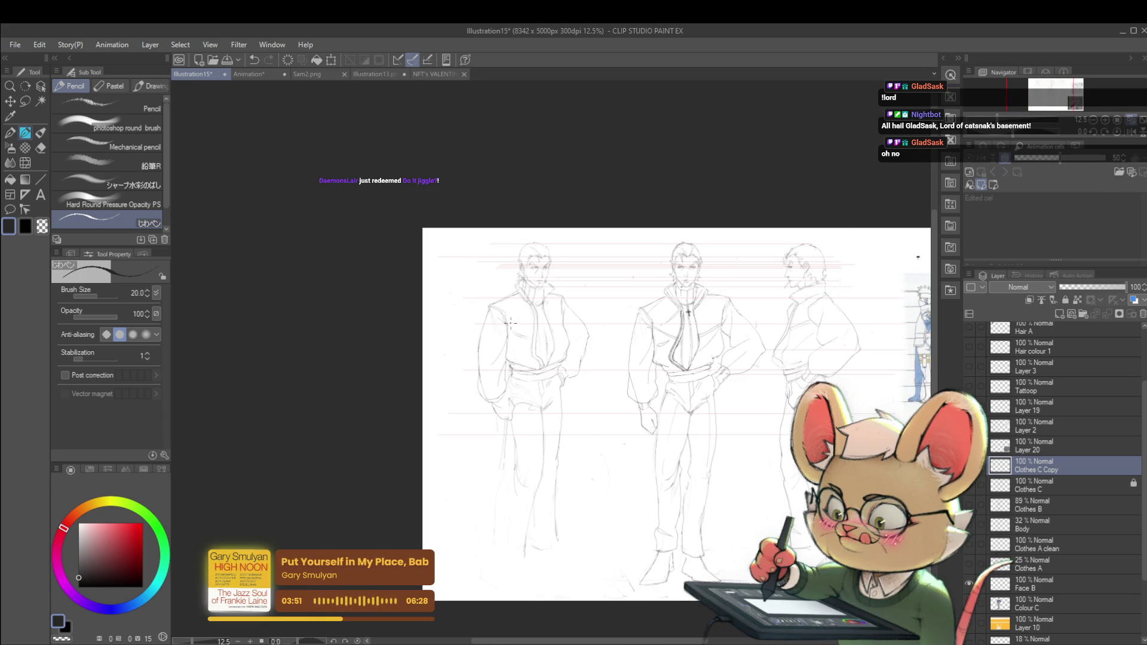
scroll(528, 472, up, 2)
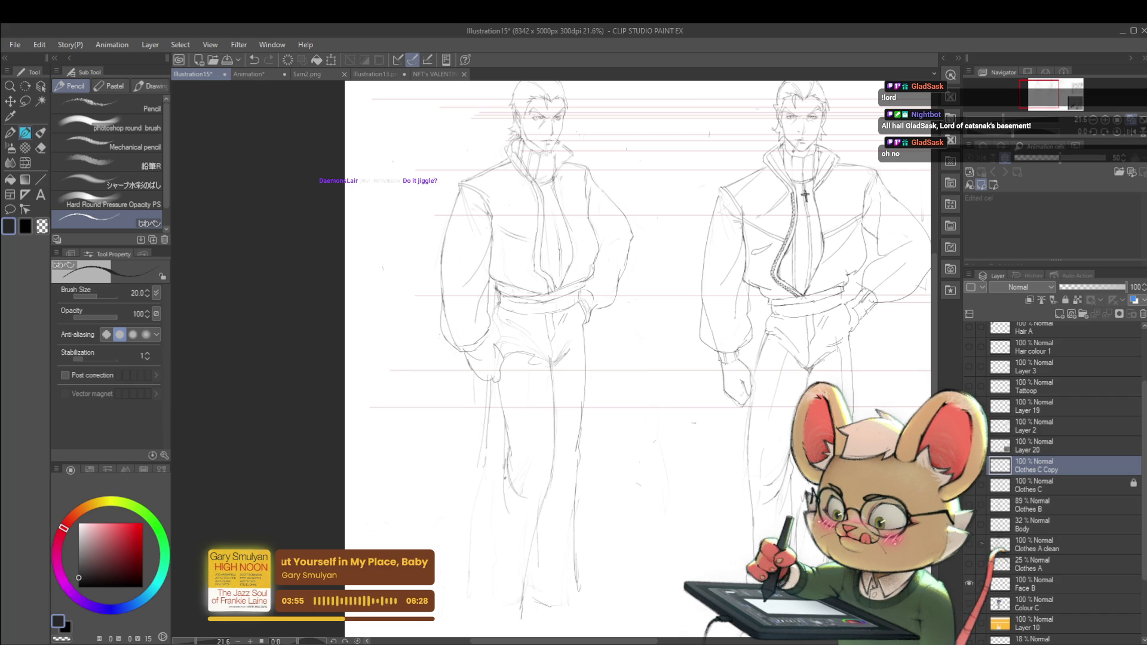
scroll(633, 384, down, 1)
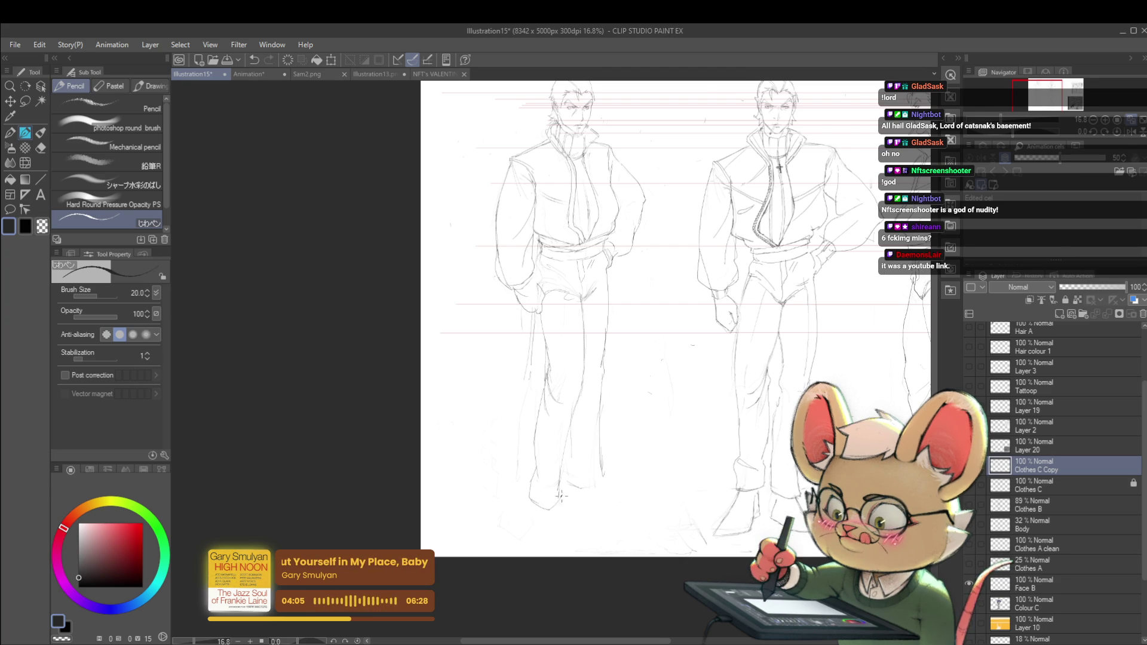
scroll(561, 495, down, 2)
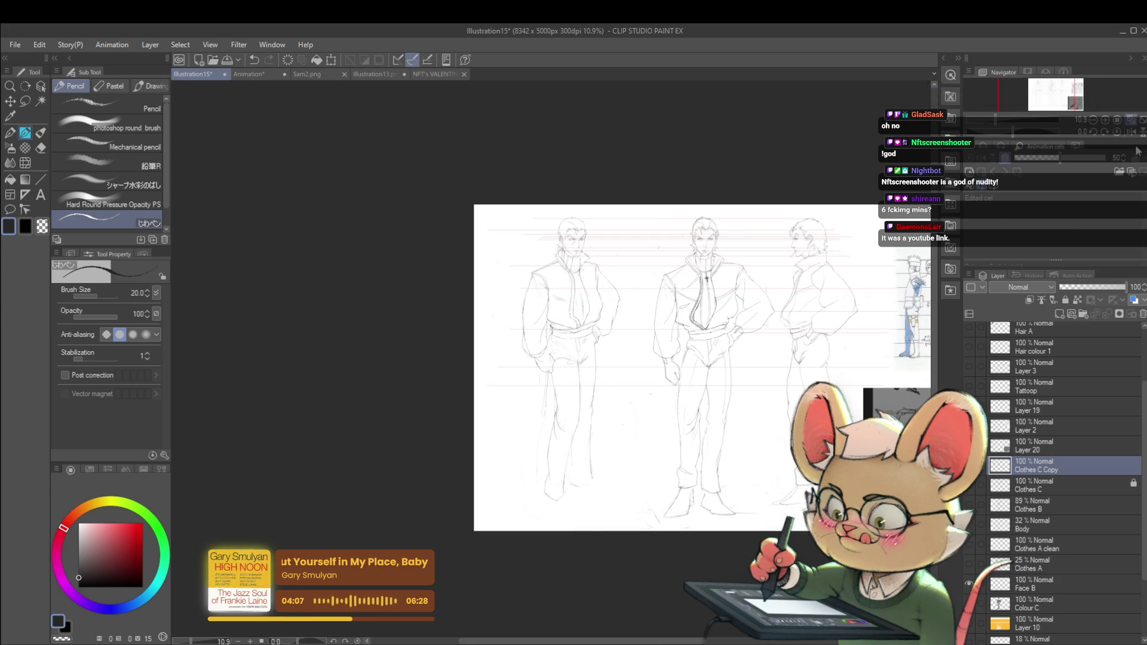
scroll(1134, 134, right, 5)
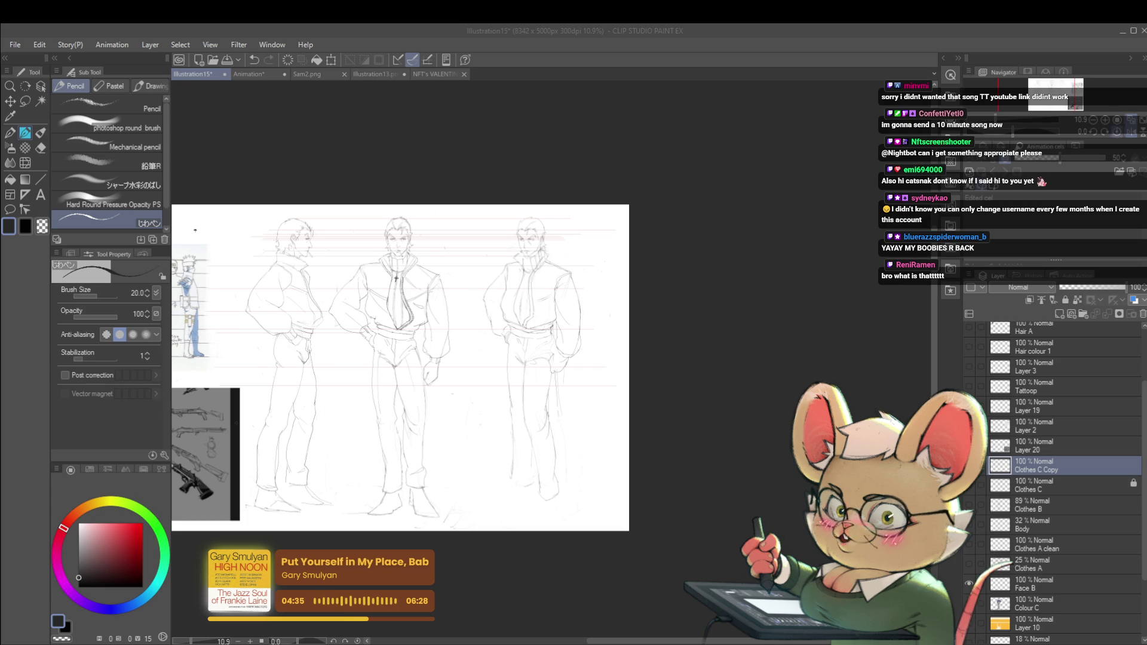
Step: Pan and zoom over the figures to inspect the mirrored turnaround
drag(373, 263, 675, 263)
scroll(672, 269, up, 2)
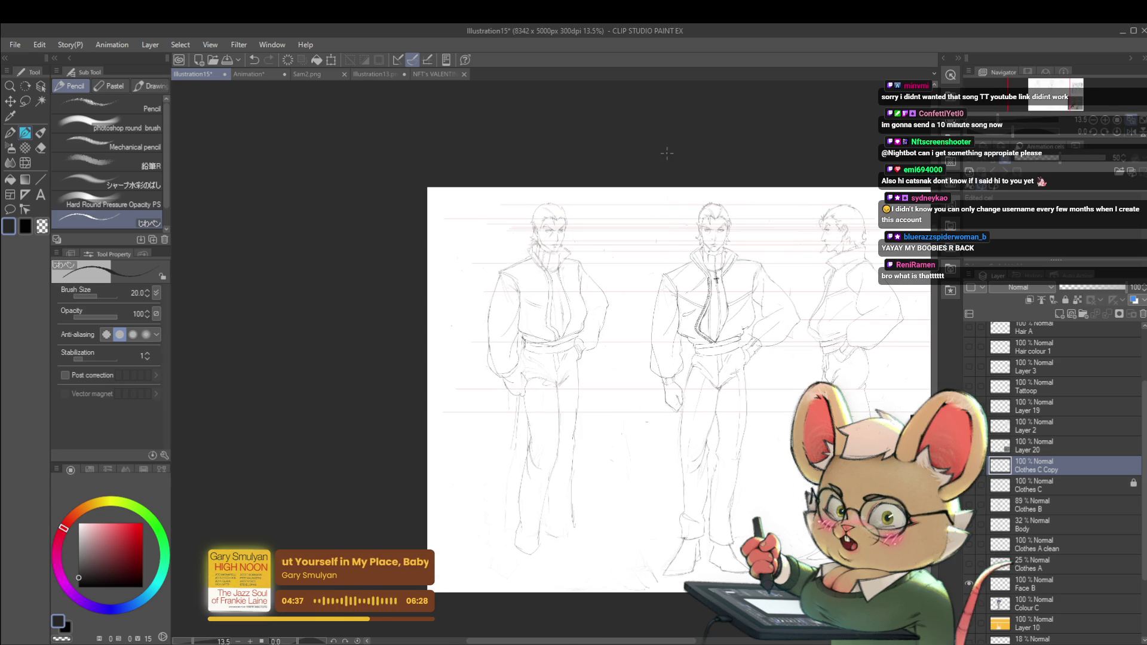
scroll(663, 272, down, 2)
scroll(528, 358, up, 1)
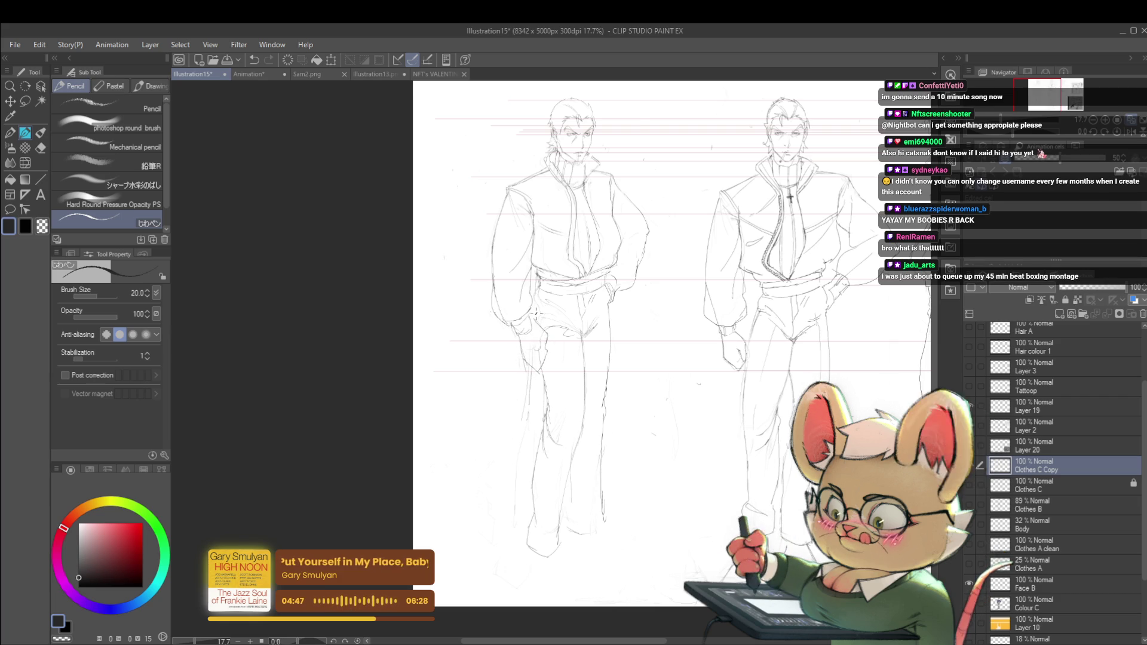
scroll(541, 320, down, 2)
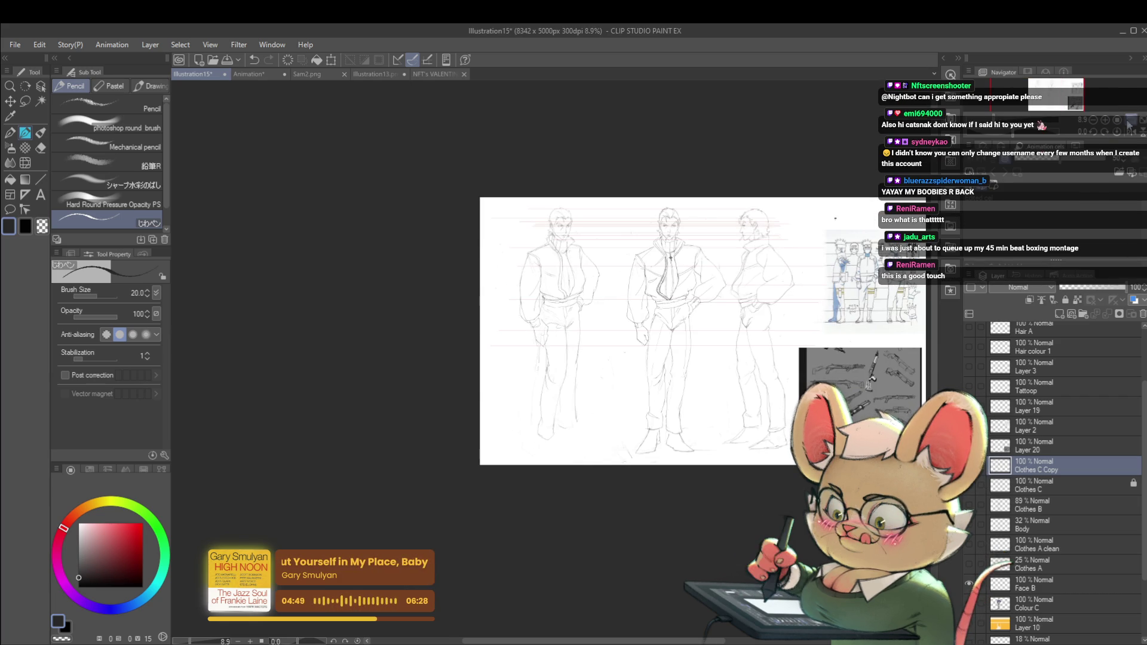
drag(815, 334, 594, 335)
scroll(594, 334, up, 2)
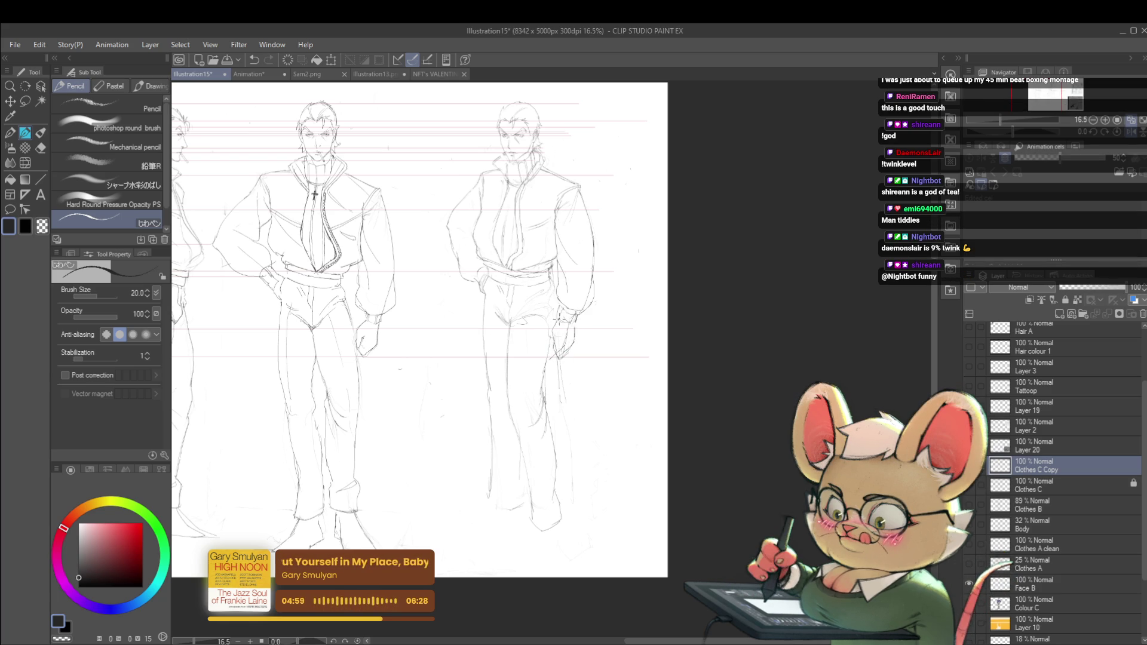
scroll(584, 315, down, 2)
scroll(679, 247, down, 1)
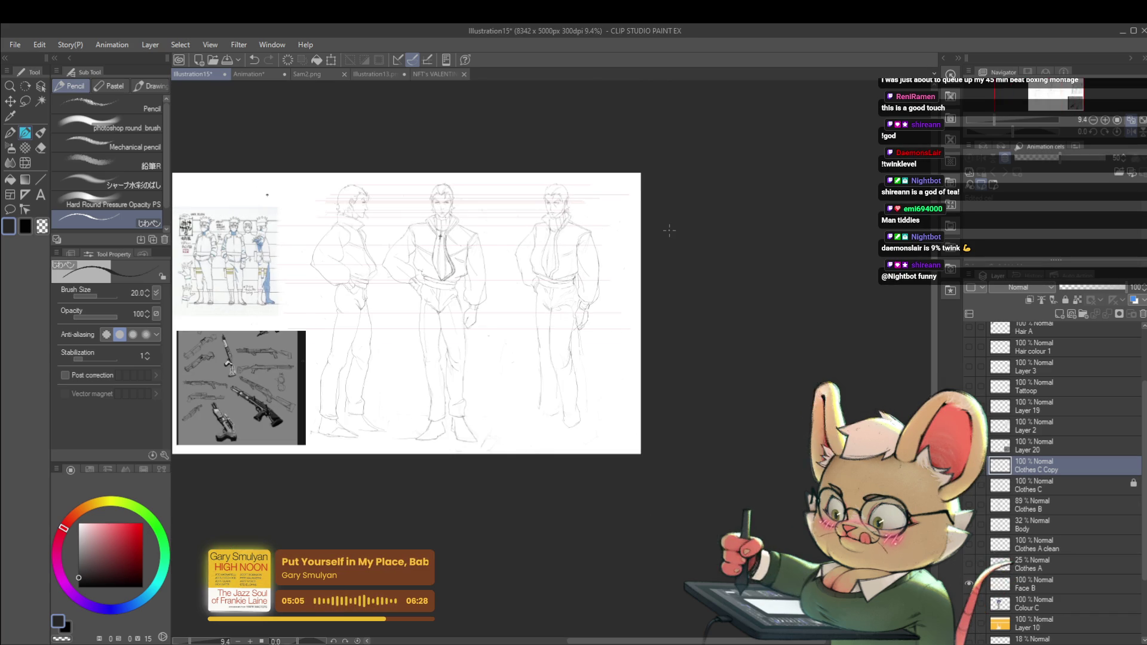
Step: Compare normal and mirrored views, then dab a small pencil mark on the right figure's jacket
click(1128, 135)
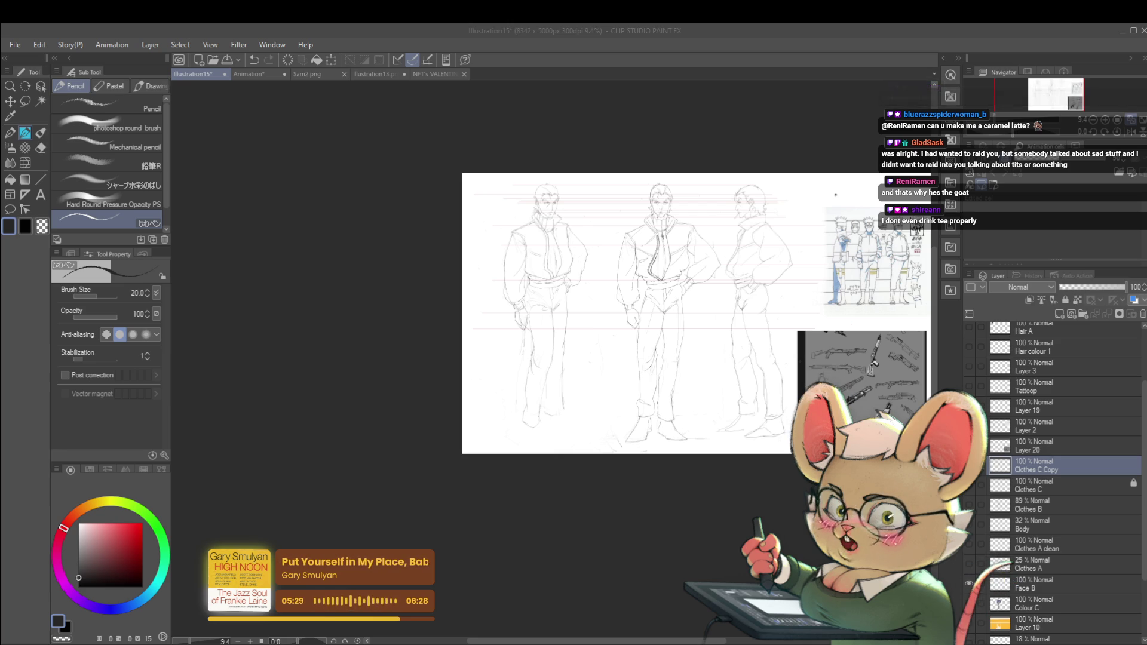
key(h)
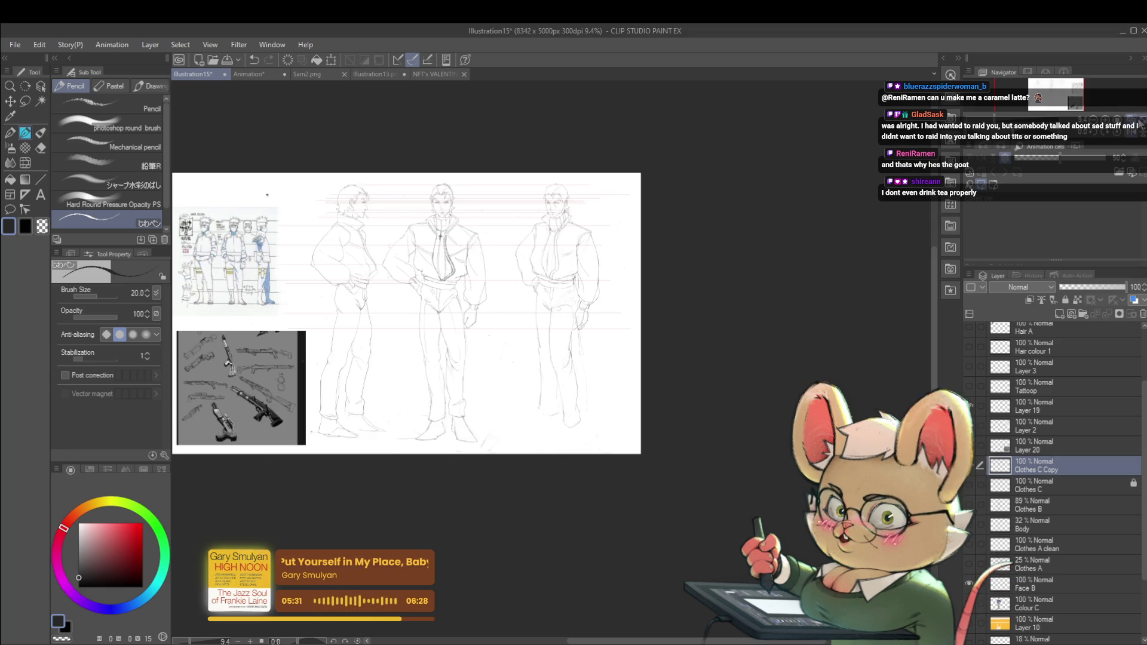
scroll(619, 282, up, 3)
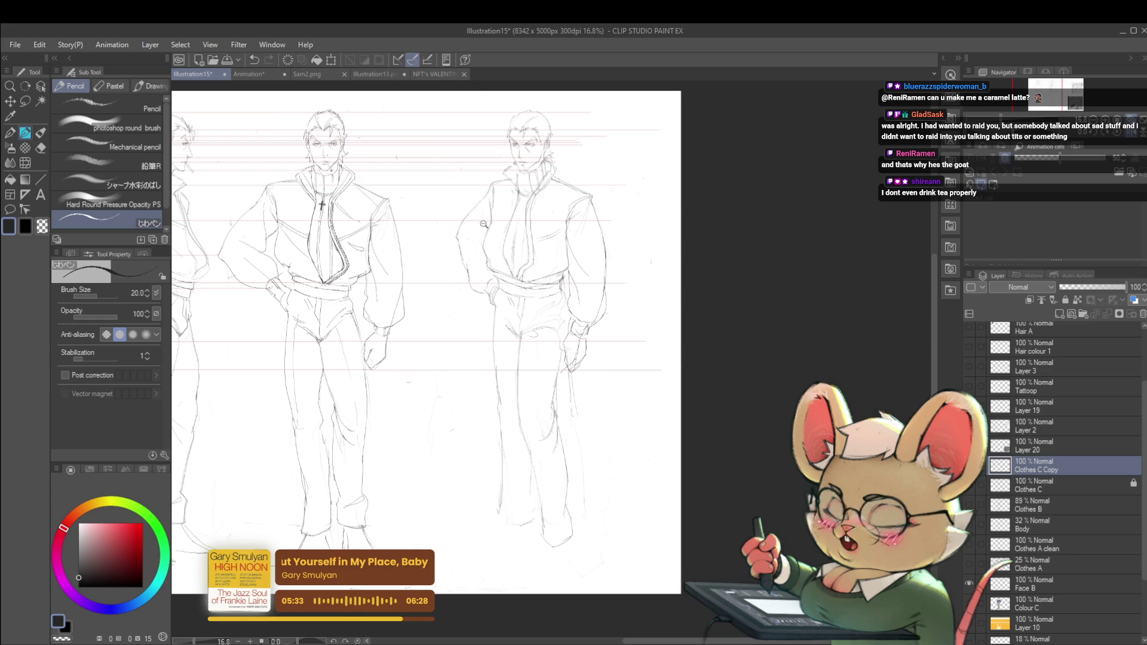
scroll(484, 224, up, 1)
drag(472, 237, 601, 276)
click(601, 276)
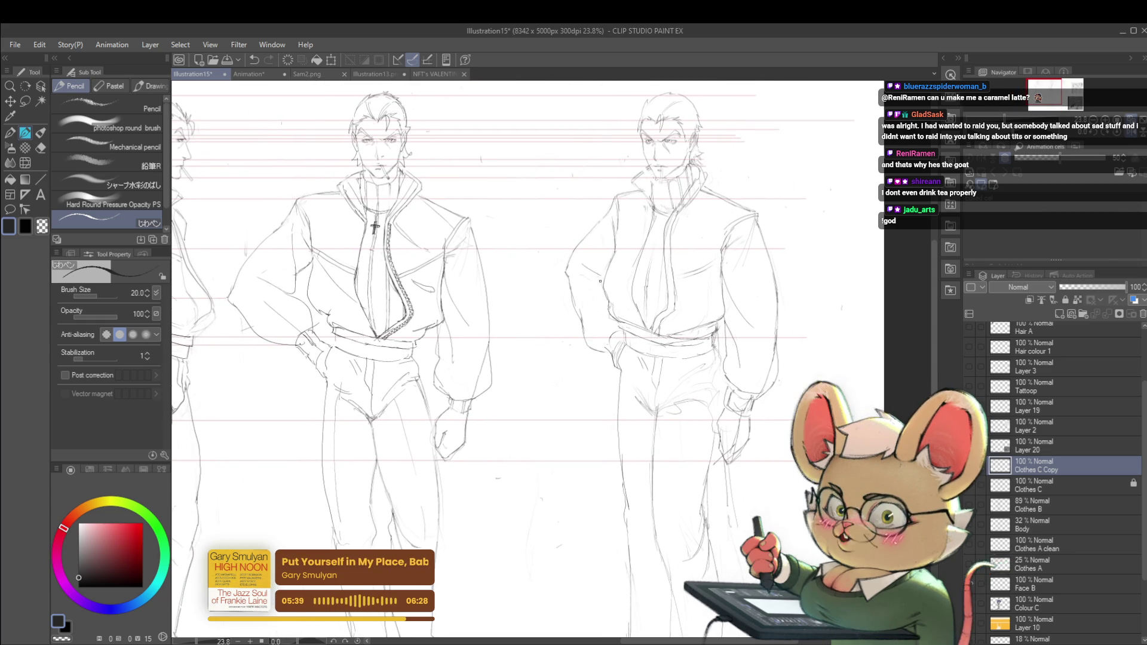
scroll(638, 256, down, 4)
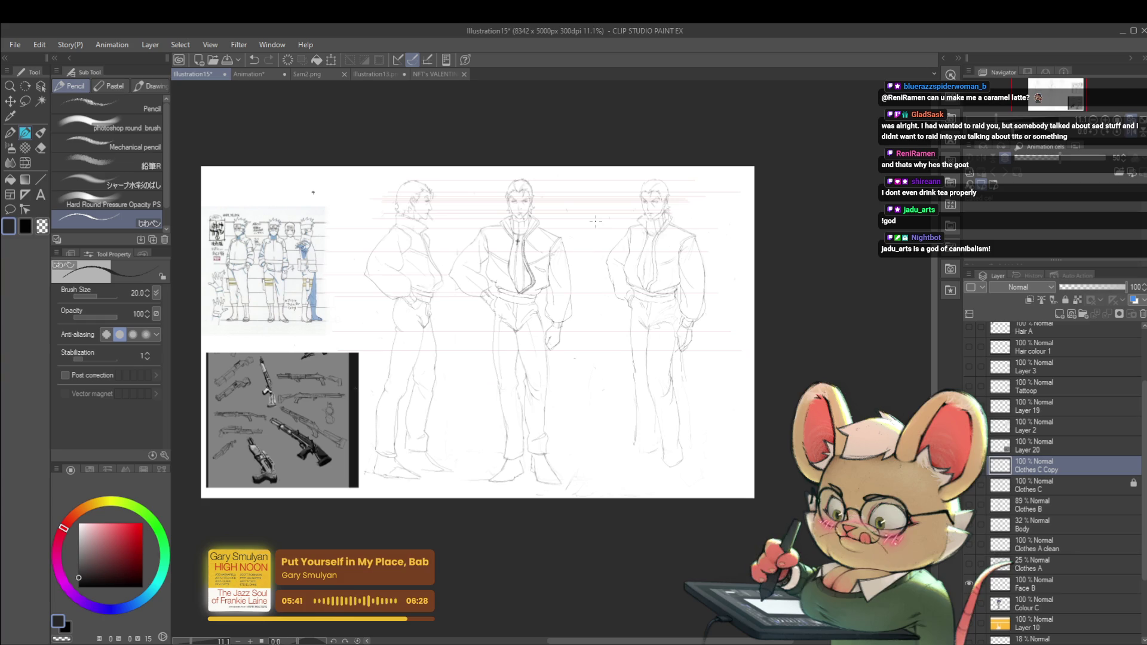
scroll(635, 246, up, 6)
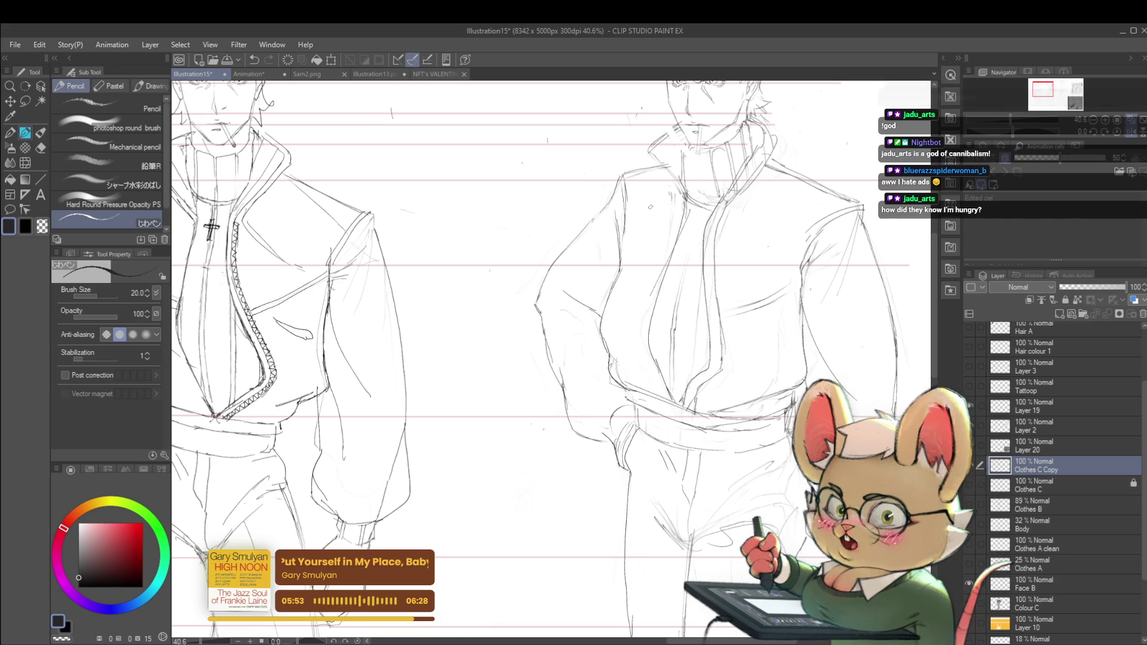
scroll(675, 223, down, 3)
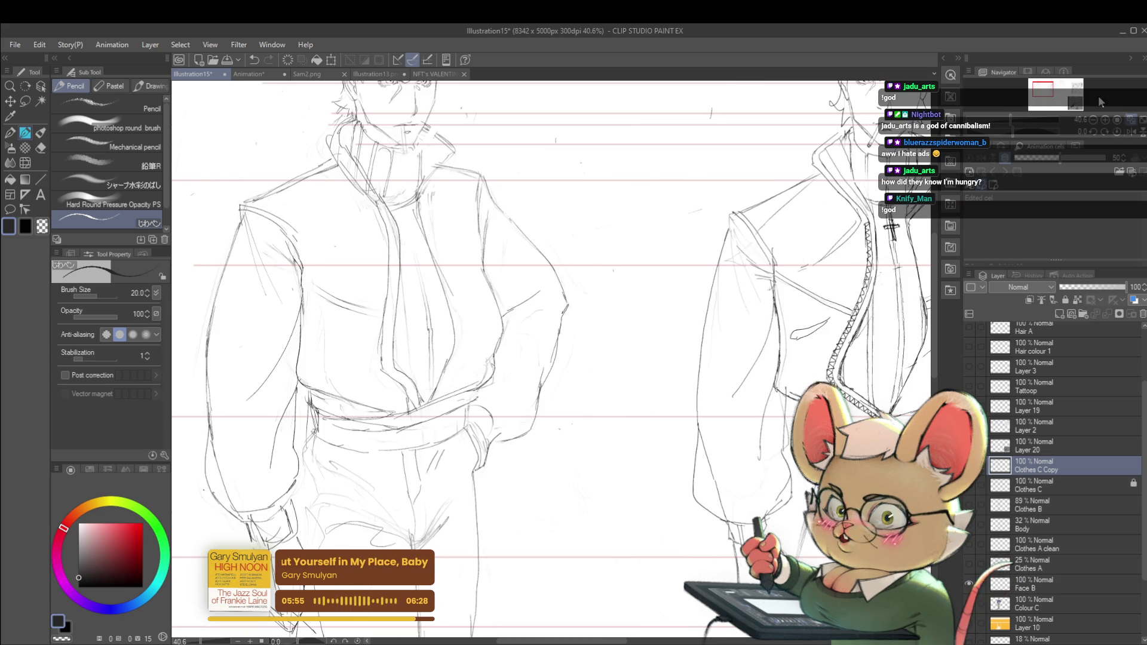
scroll(523, 135, up, 3)
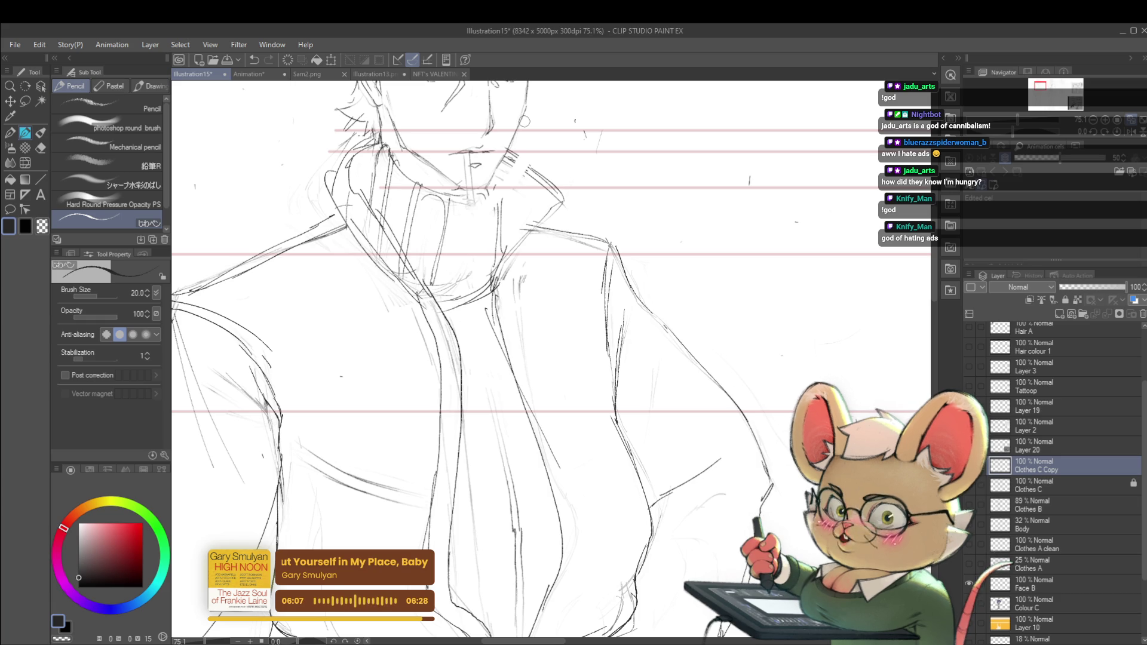
mouse_move(525, 121)
mouse_down()
mouse_move(621, 251)
mouse_move(623, 306)
mouse_up()
scroll(621, 250, down, 2)
scroll(623, 306, down, 1)
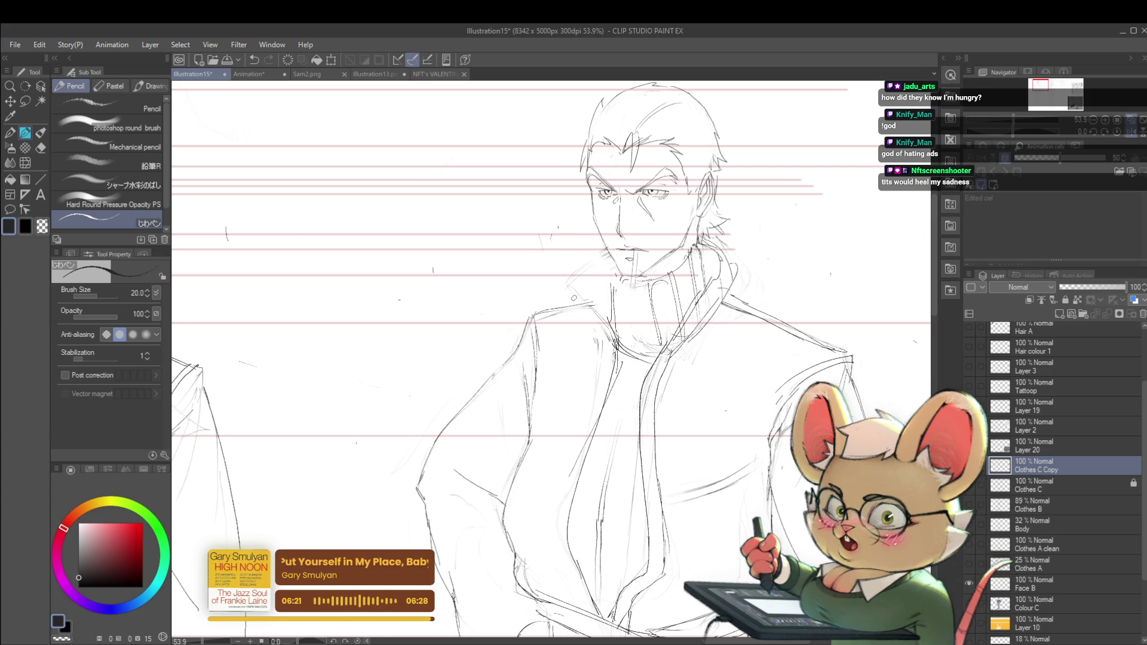
scroll(550, 359, right, 3)
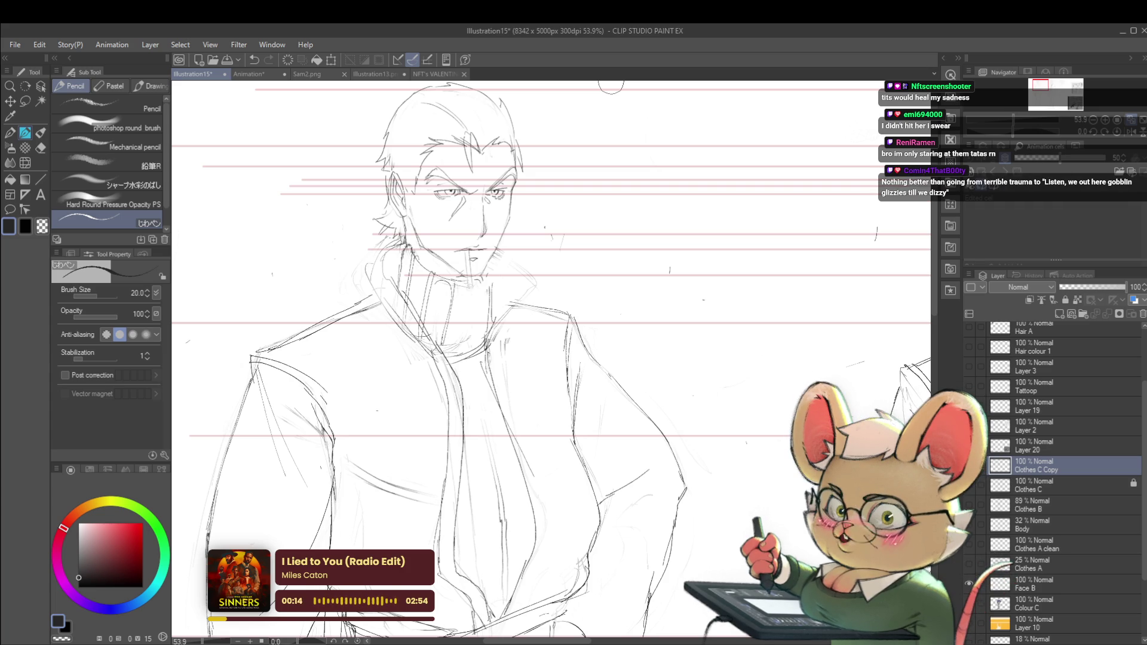
scroll(1129, 139, down, 2)
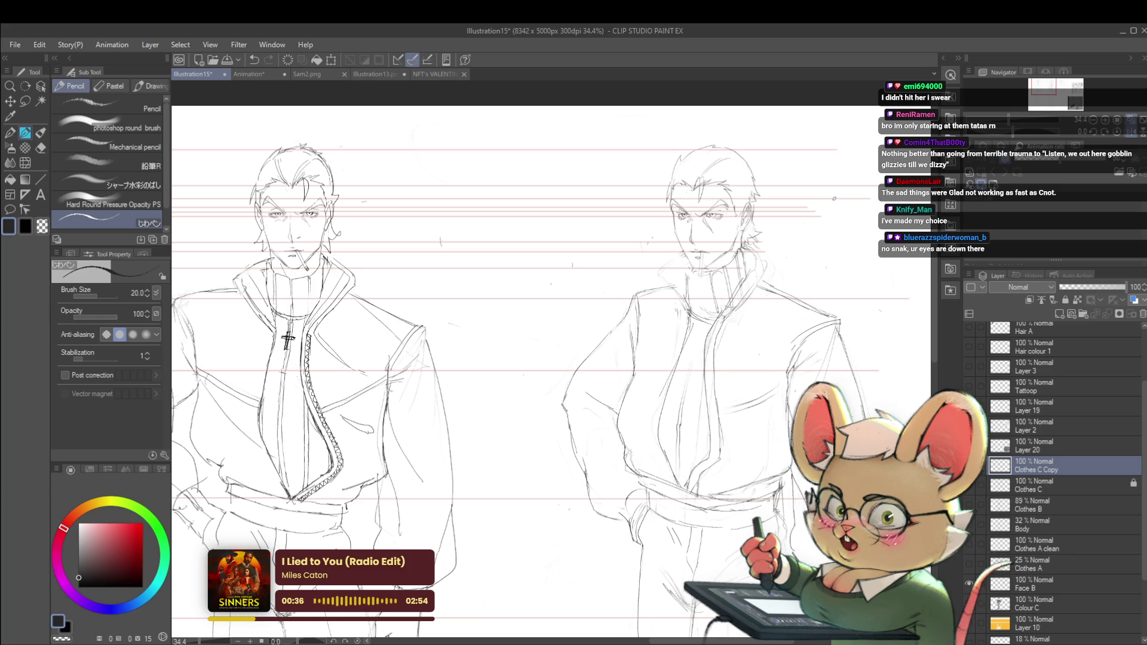
key(h)
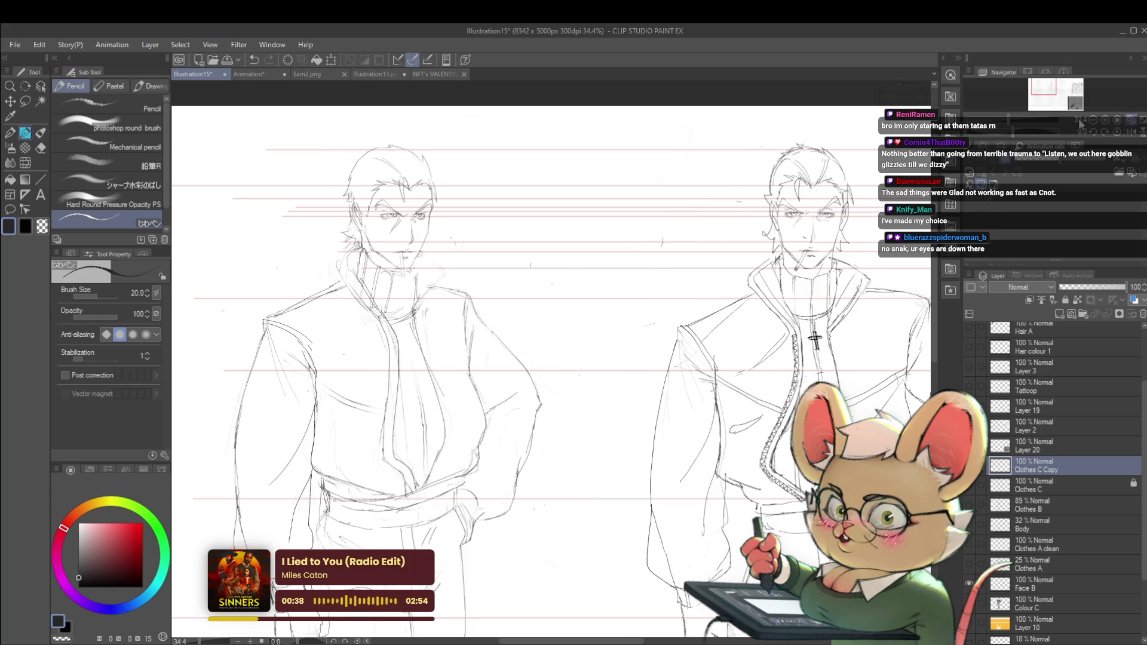
scroll(309, 275, up, 3)
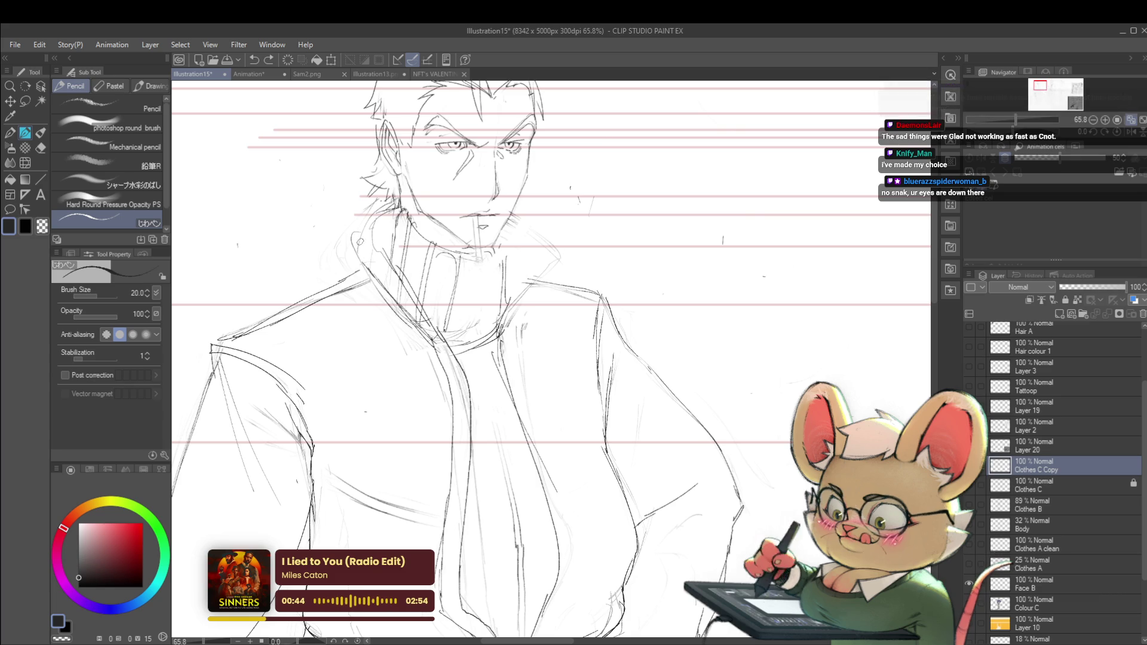
scroll(382, 206, down, 5)
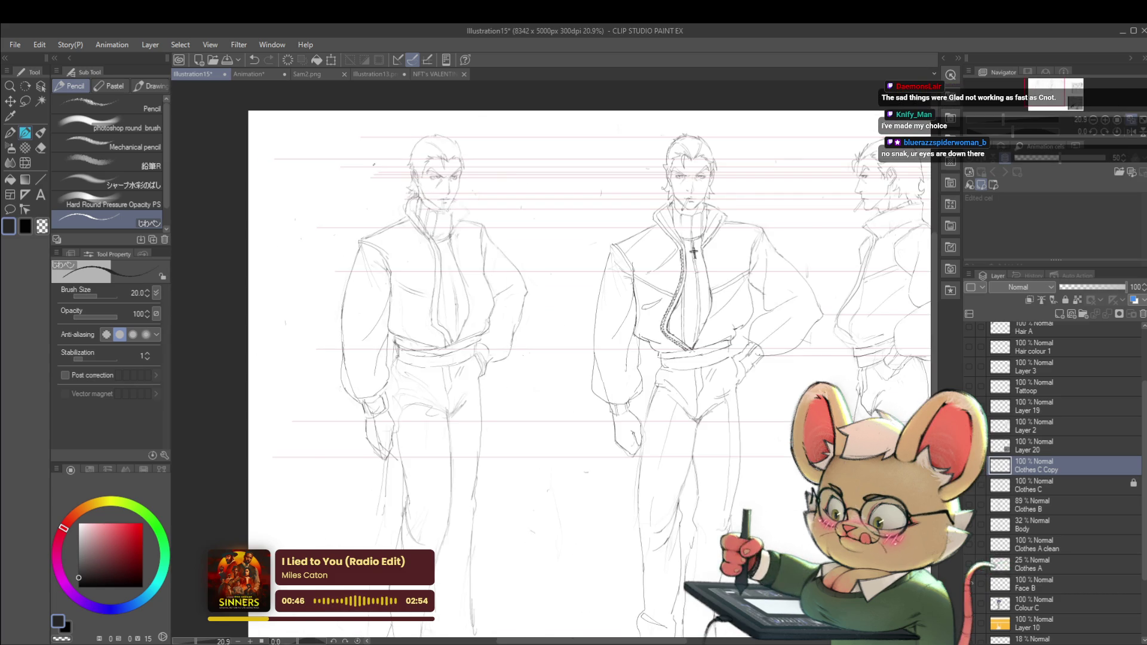
drag(514, 192, 574, 192)
scroll(574, 192, up, 3)
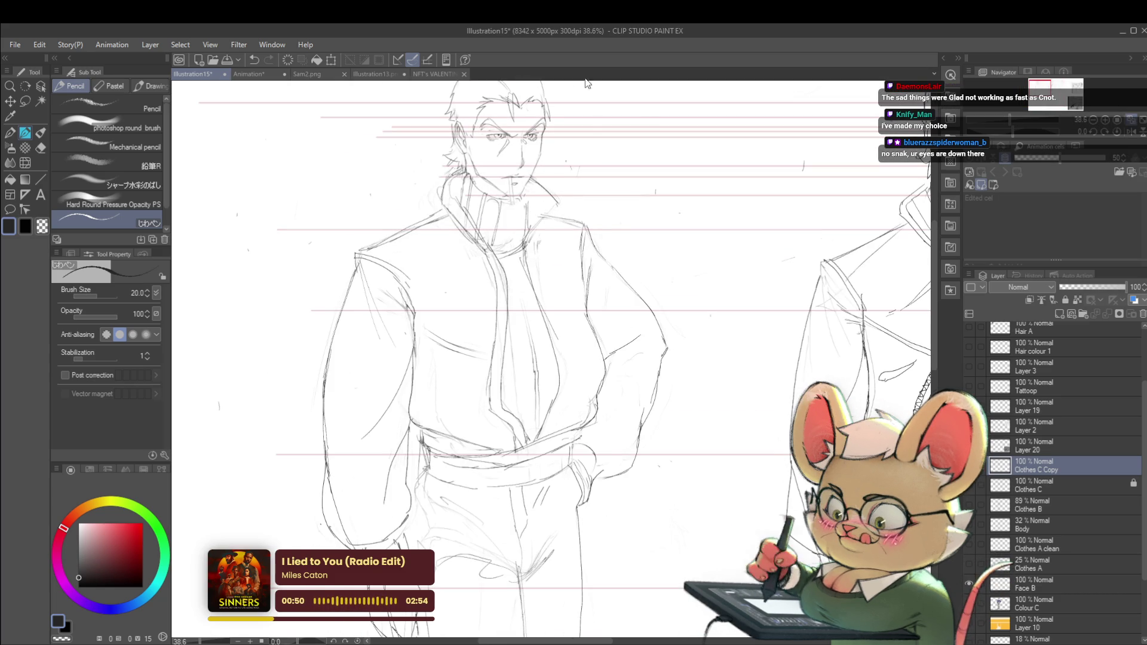
mouse_move(586, 83)
mouse_down()
mouse_move(352, 156)
mouse_move(406, 173)
mouse_up()
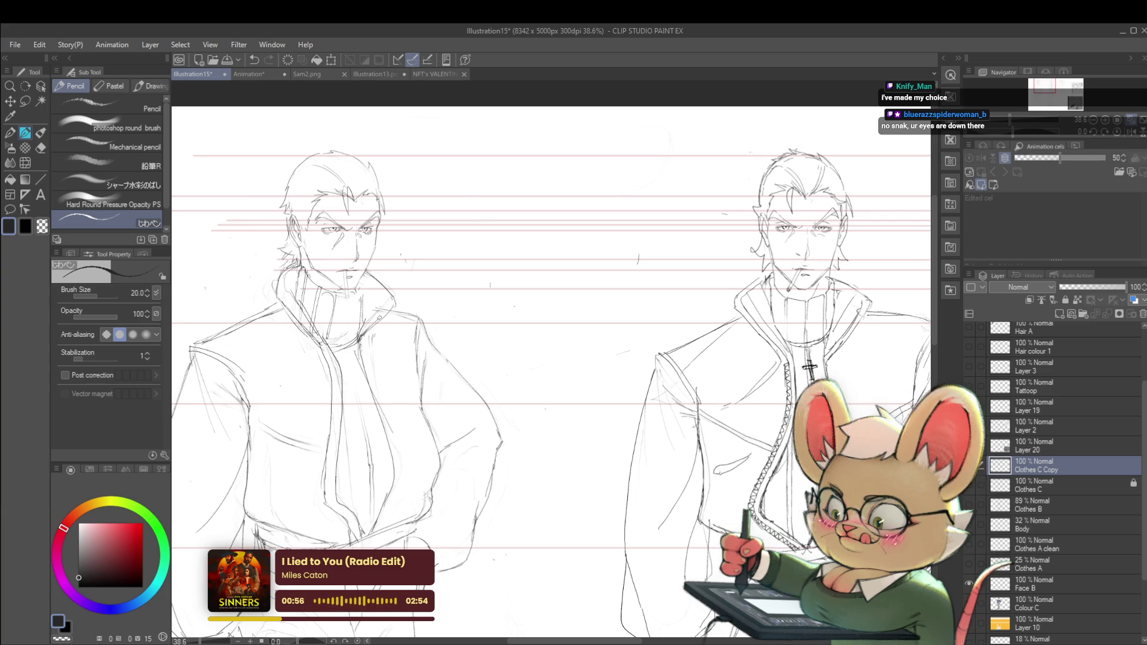
scroll(430, 201, down, 5)
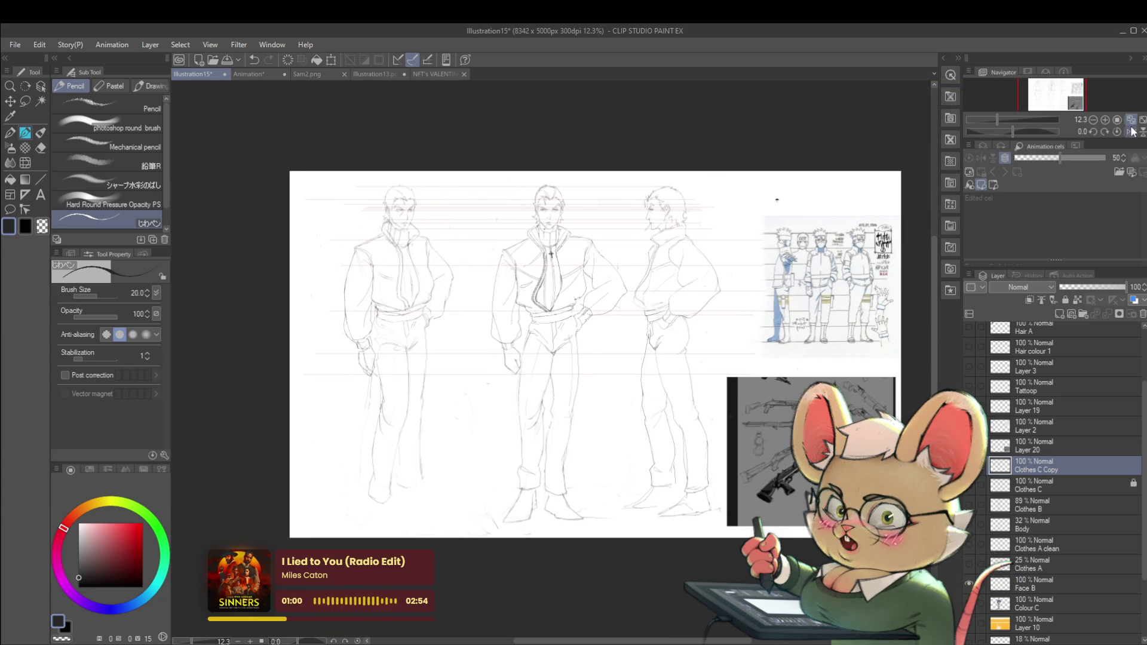
Step: Toggle between mirrored and normal views to recheck the sketch
key(h)
scroll(748, 243, up, 3)
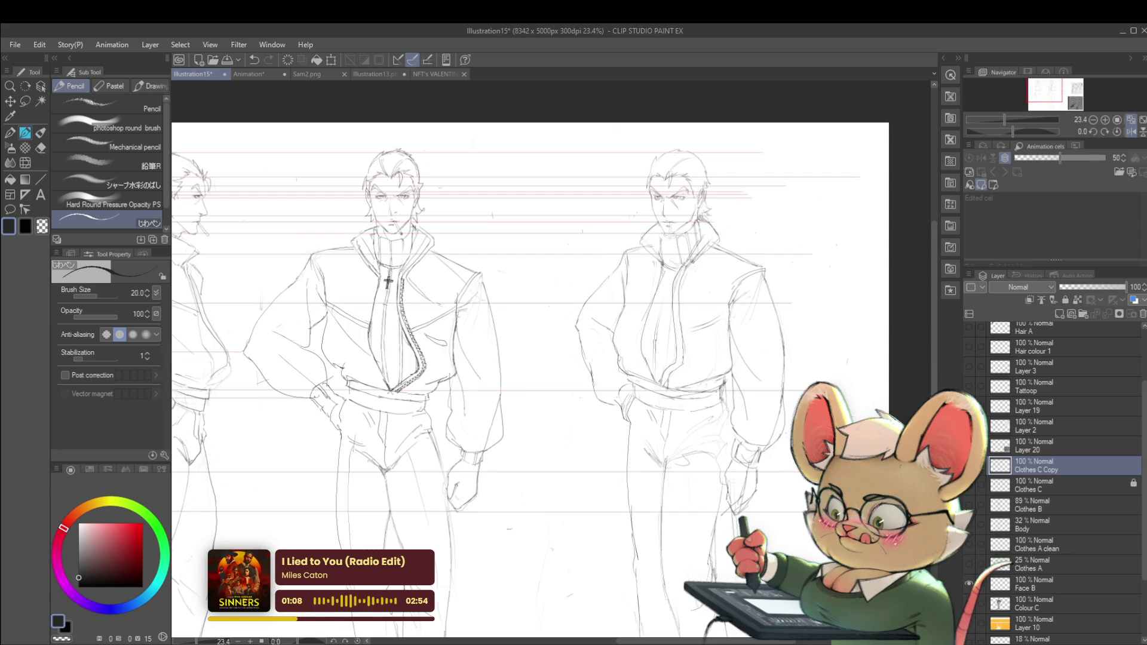
scroll(759, 225, down, 4)
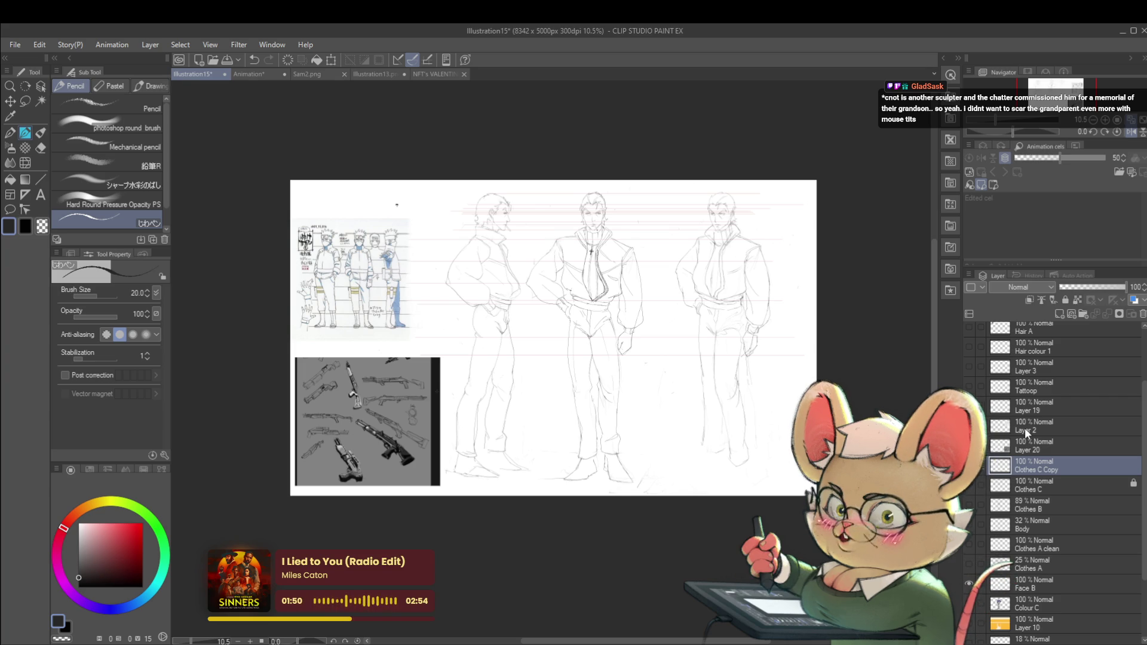
click(1130, 133)
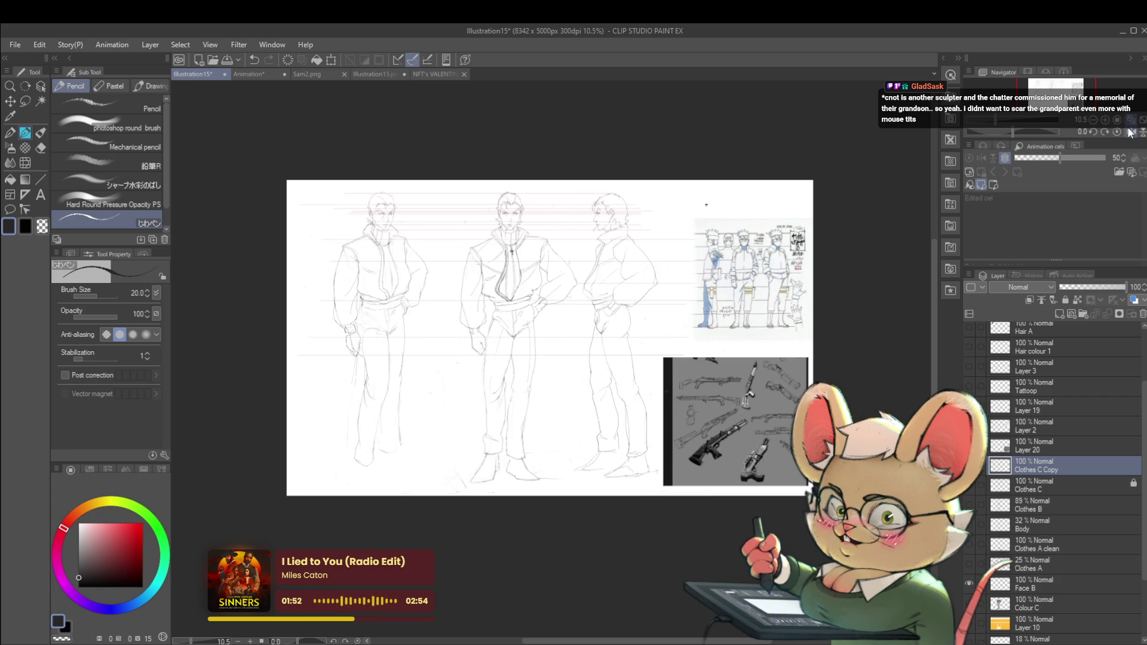
scroll(487, 202, up, 3)
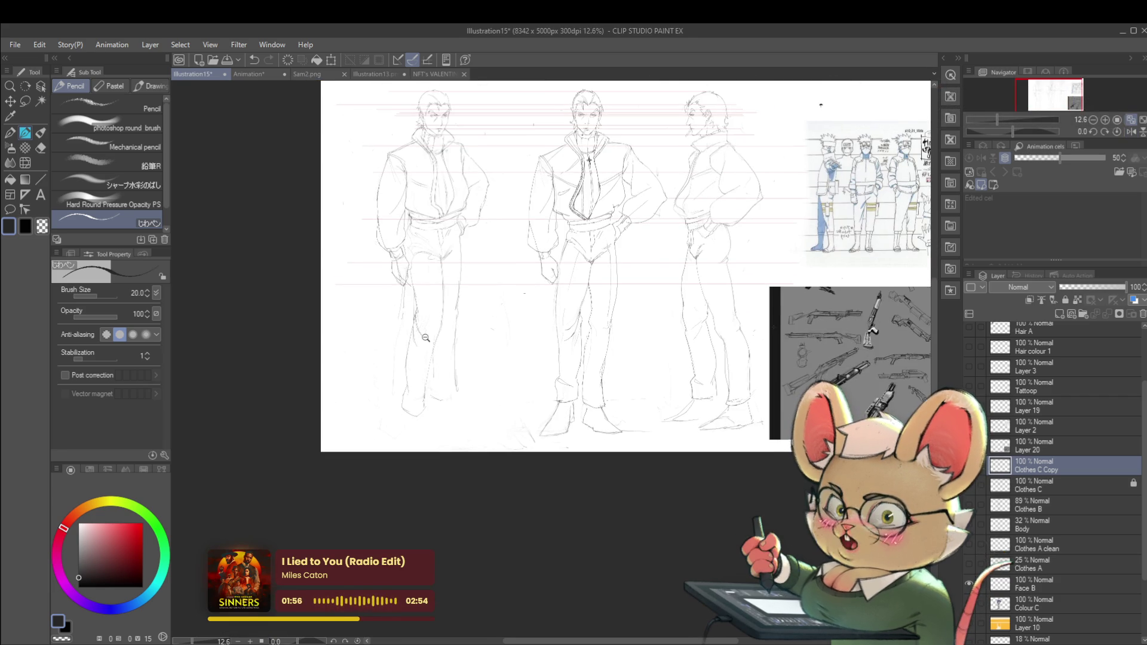
scroll(408, 287, up, 3)
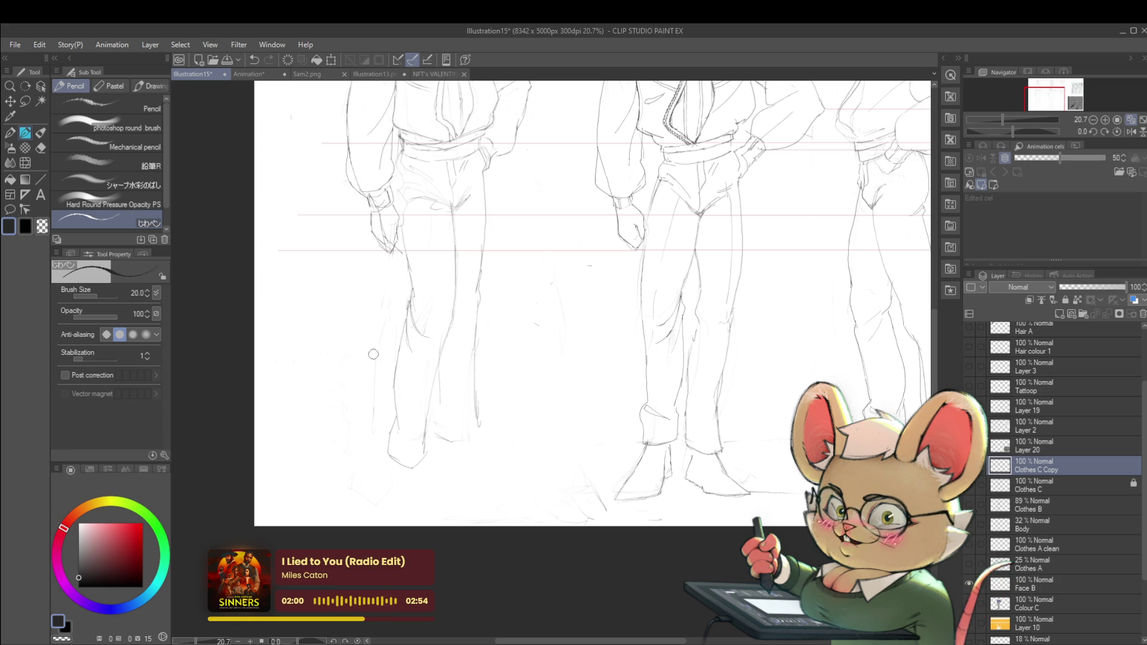
scroll(372, 412, down, 3)
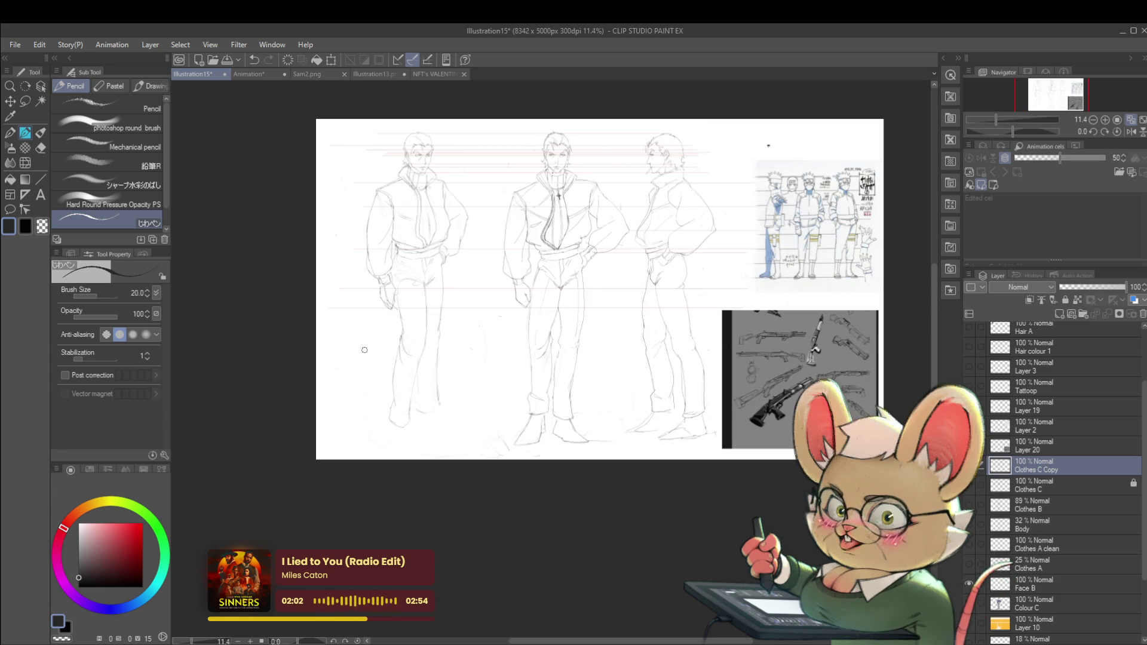
click(1131, 131)
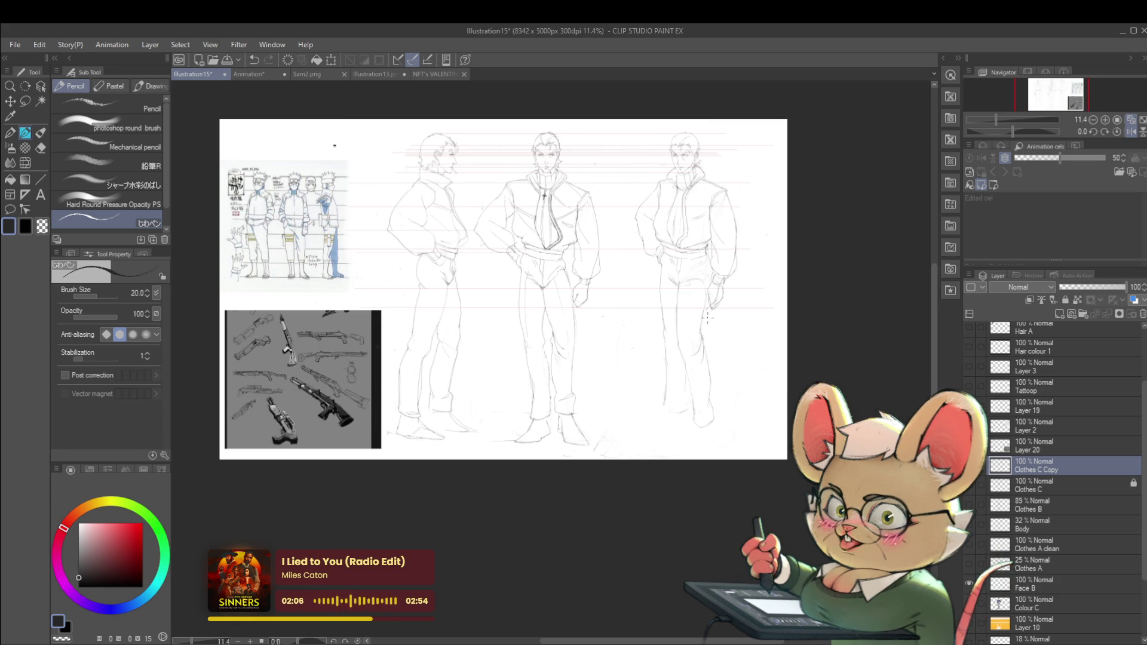
Step: Undo the recent boot strokes and draw a short pencil line at the boot's top
mouse_move(696, 345)
mouse_down()
mouse_move(638, 304)
mouse_move(657, 358)
mouse_up()
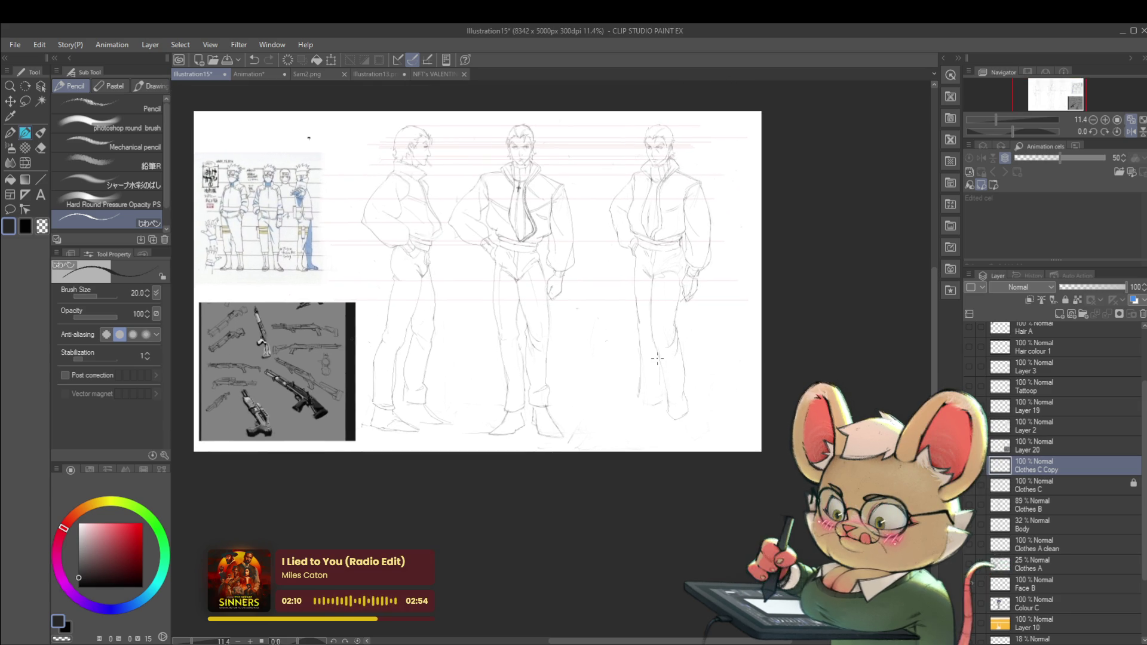
click(679, 381)
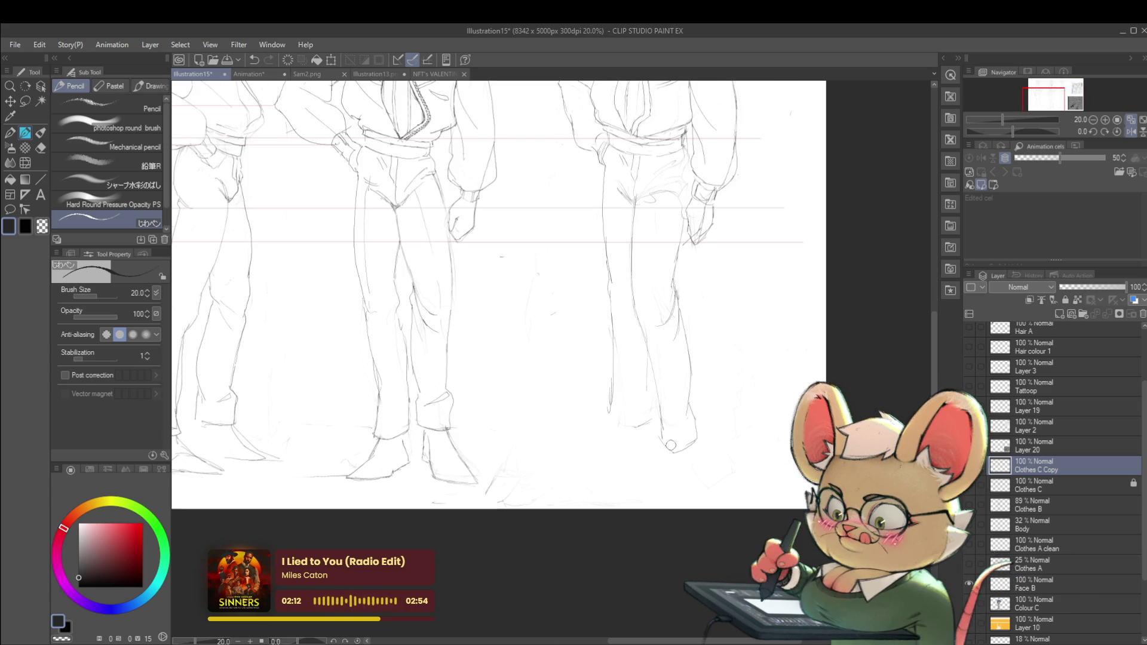
key(ctrl+z)
key(ctrl+z)
key(ctrl+z)
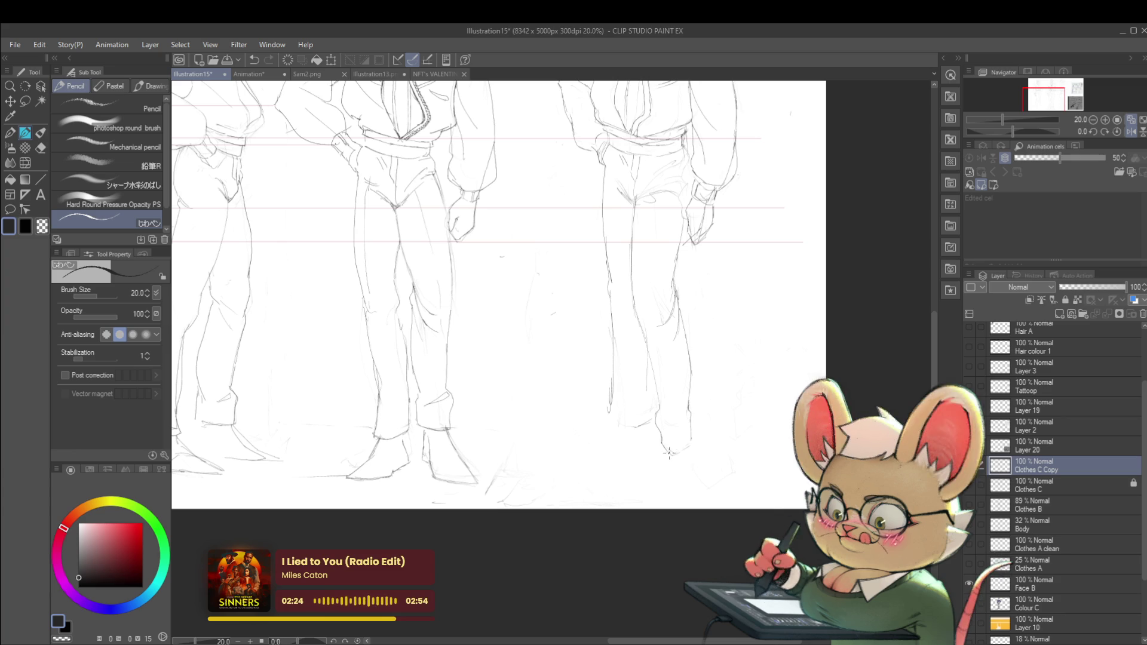
mouse_move(706, 414)
mouse_down()
mouse_move(671, 367)
mouse_move(673, 406)
mouse_up()
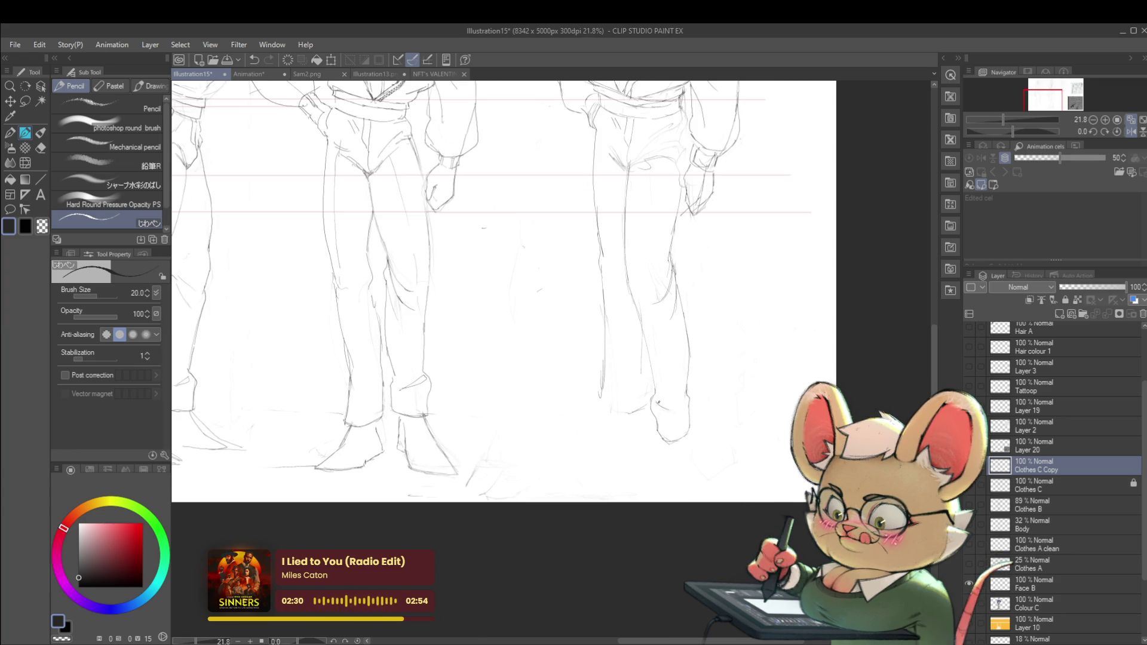
mouse_move(659, 403)
mouse_down()
mouse_move(672, 409)
mouse_move(647, 352)
mouse_up()
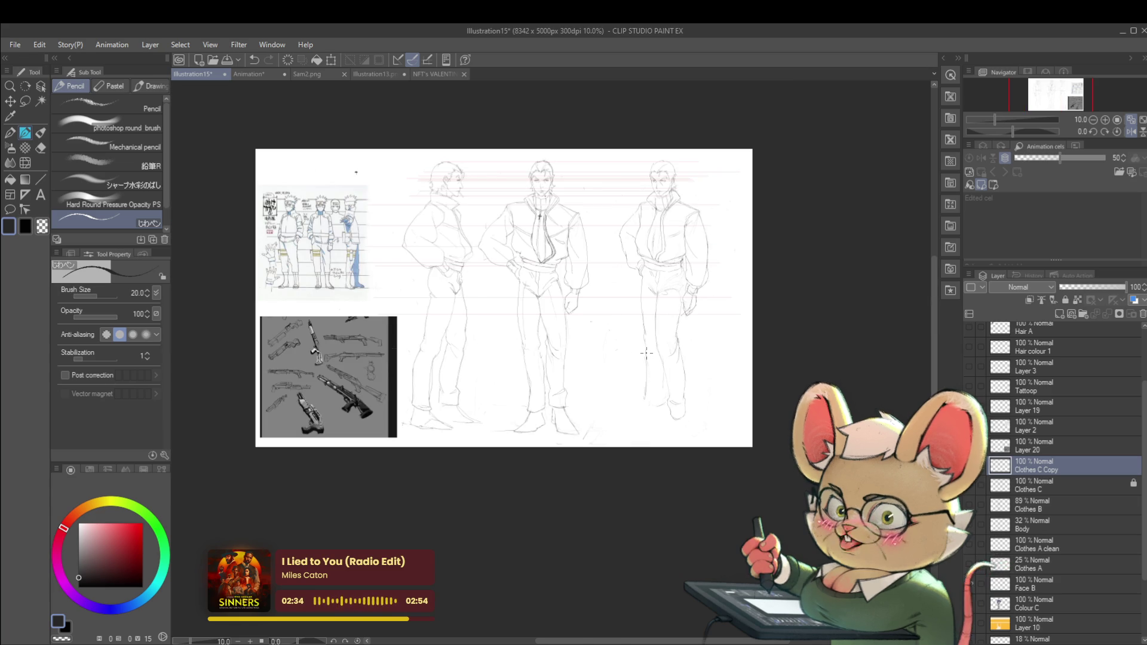
click(1131, 131)
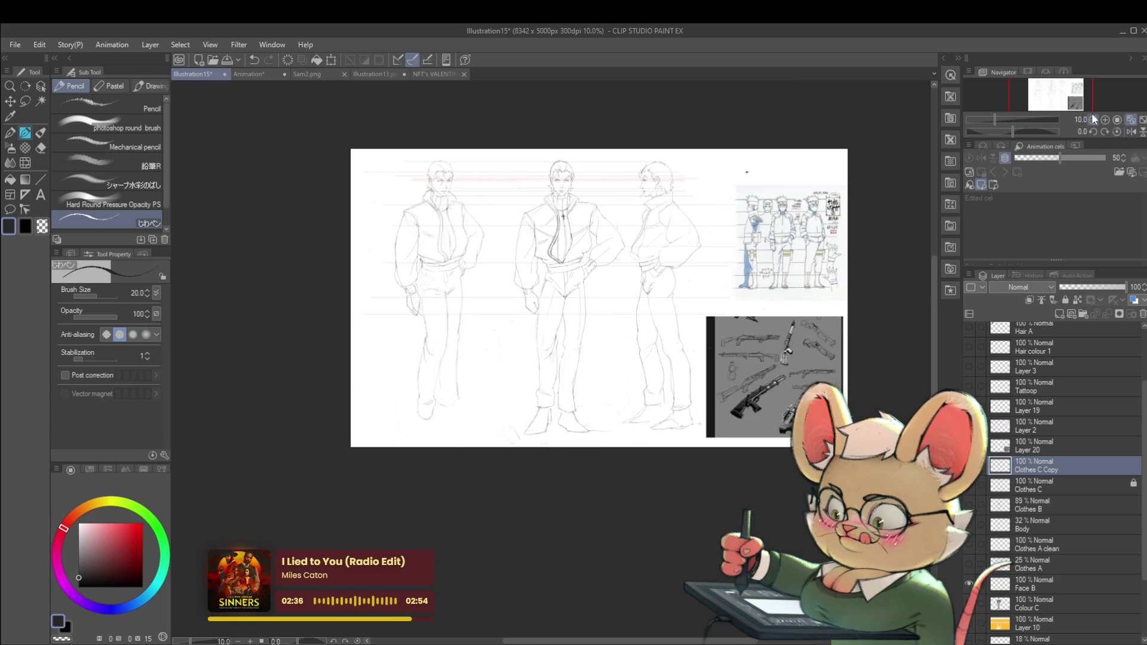
scroll(460, 366, up, 2)
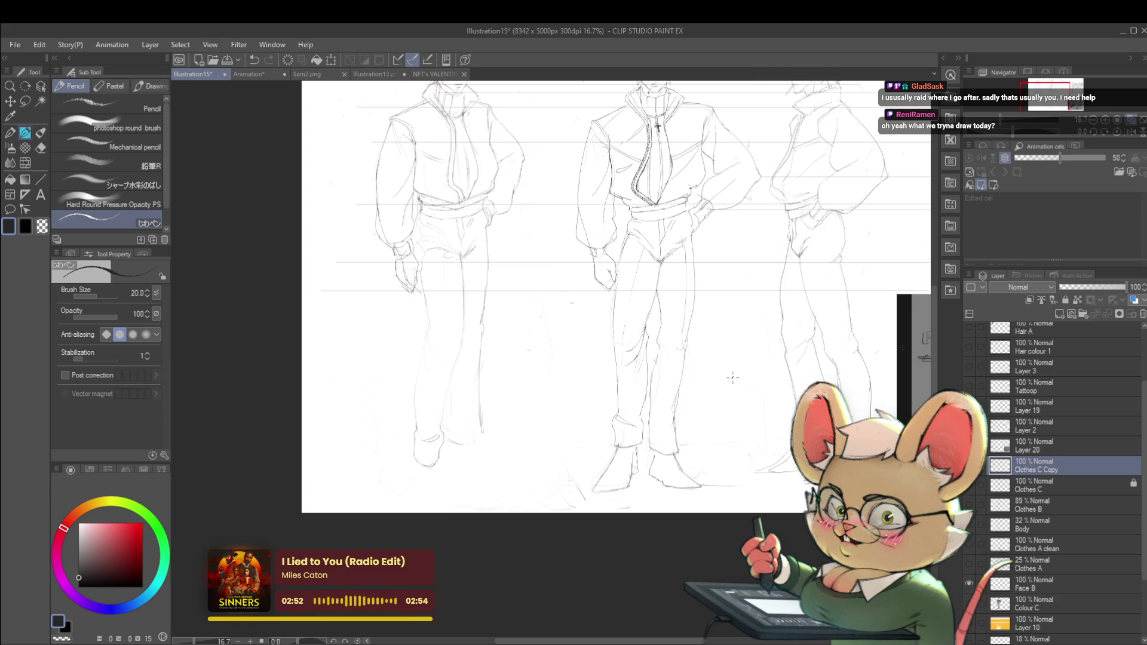
Step: In mirrored view, undo a small stroke and add two short pencil strokes on the lower leg
key(h)
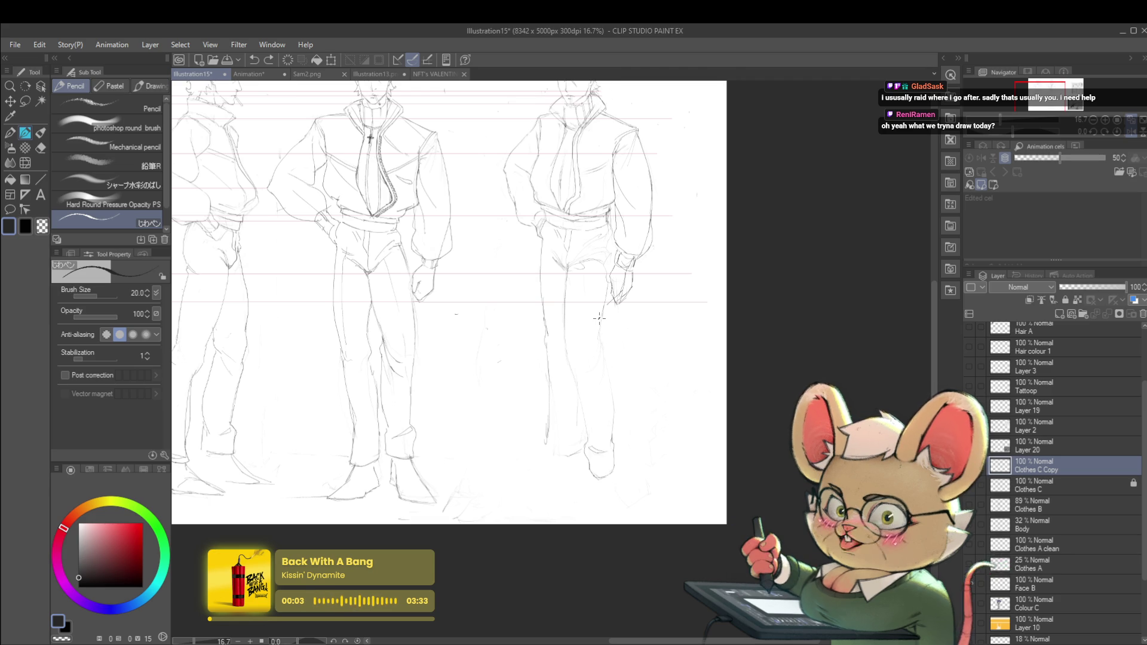
drag(616, 299, 681, 306)
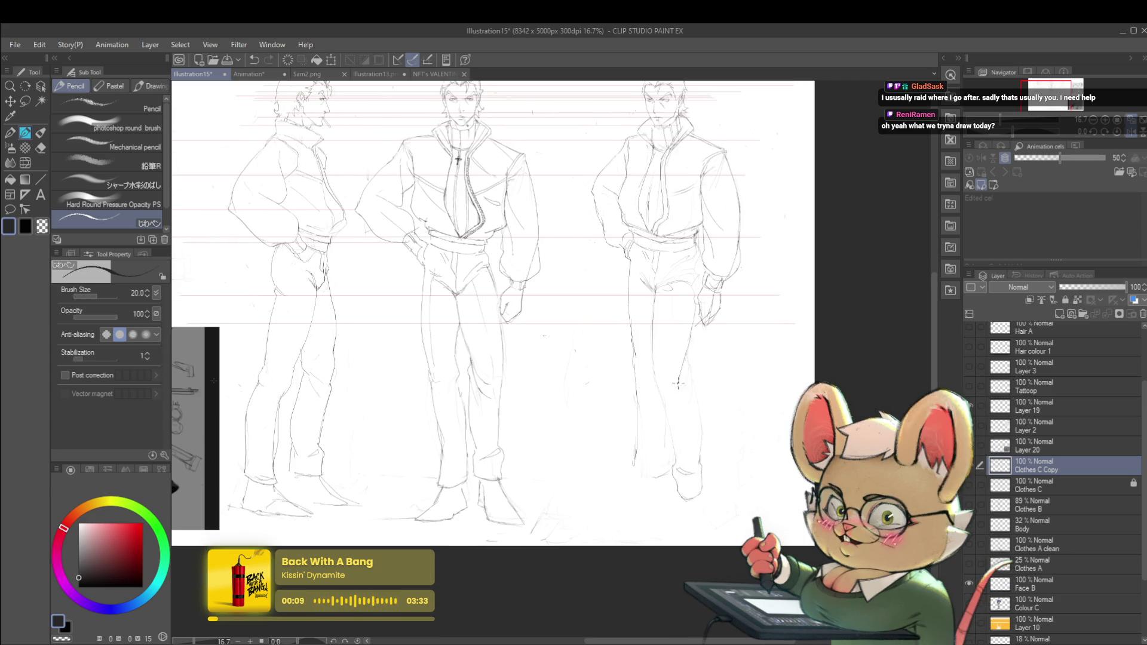
key(ctrl+z)
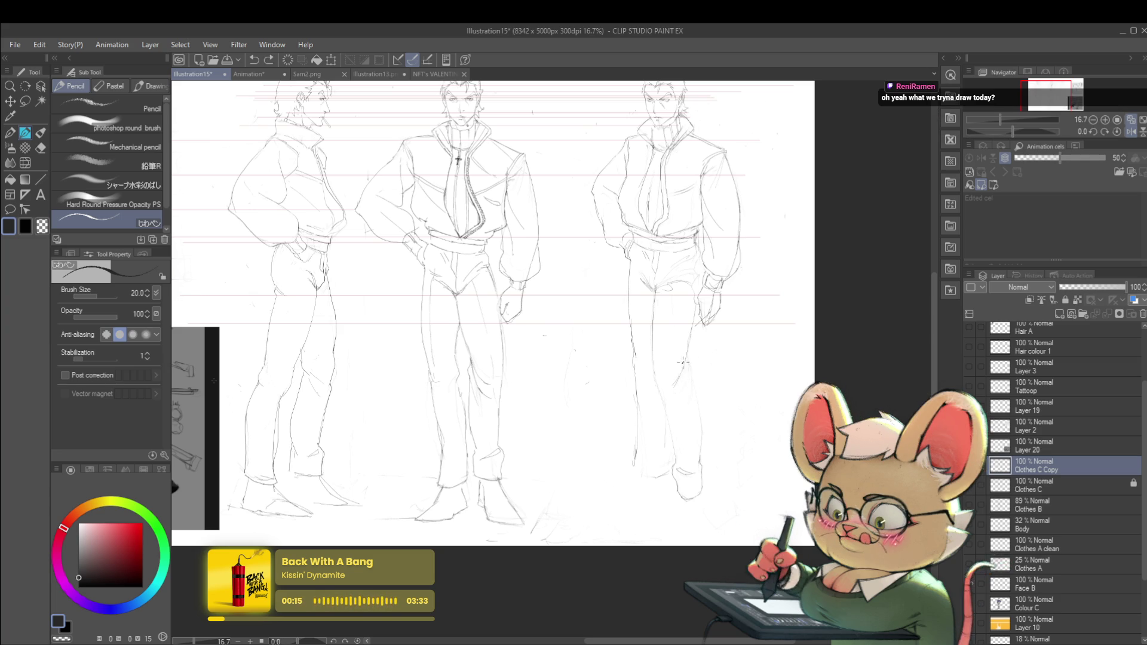
drag(685, 389, 686, 365)
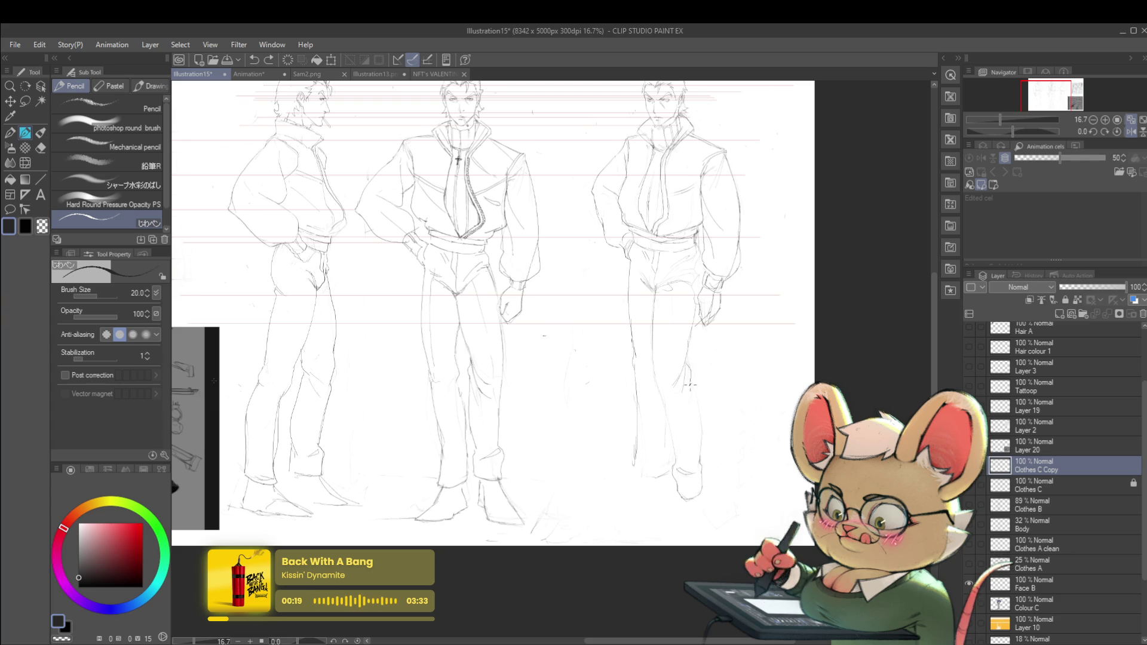
drag(690, 386, 699, 426)
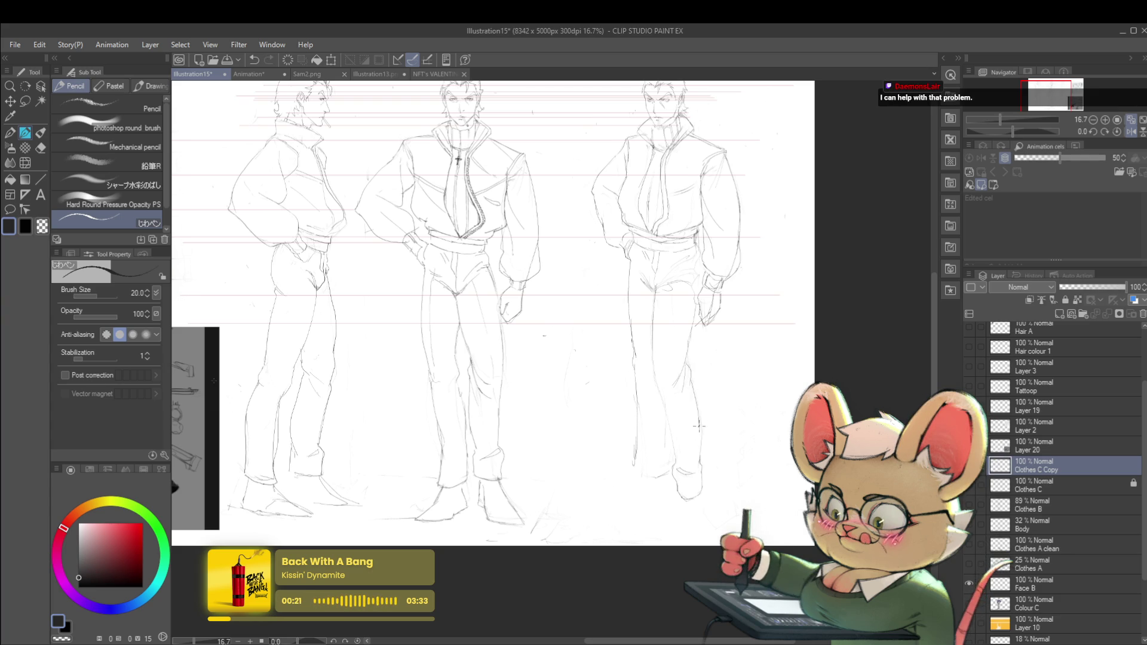
scroll(699, 426, down, 1)
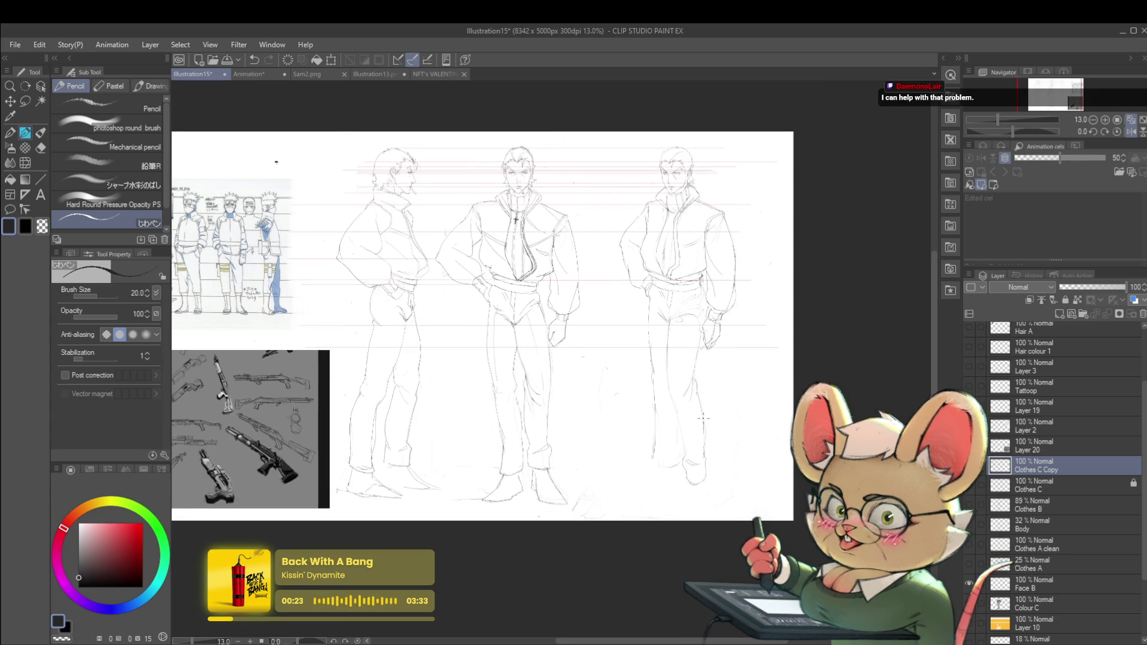
click(1130, 132)
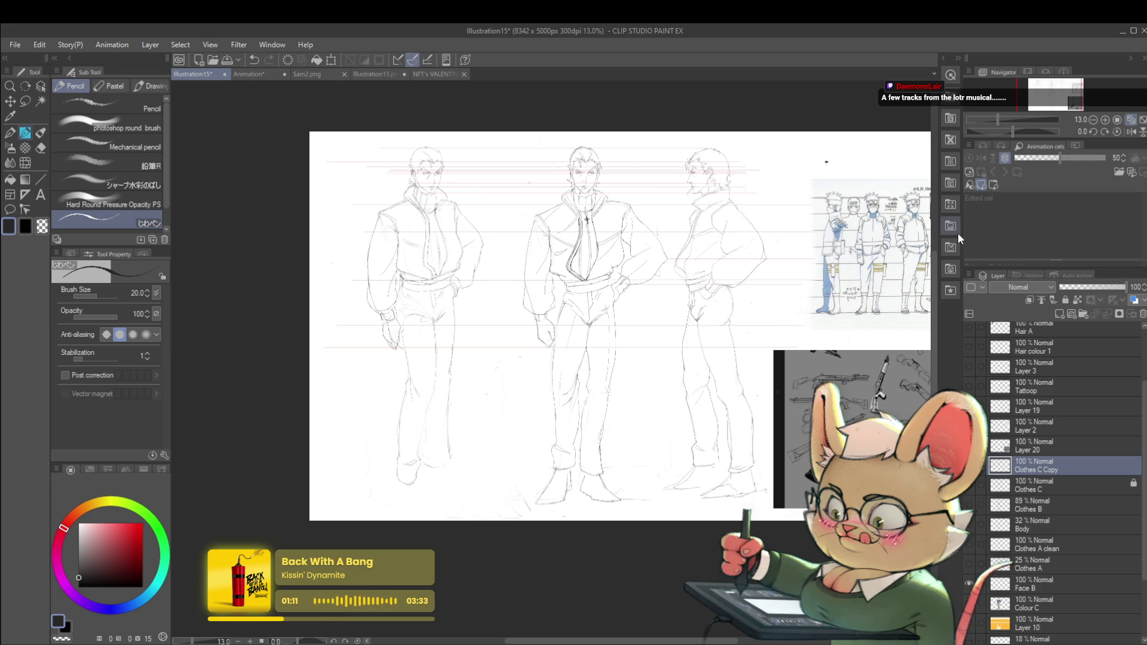
Step: Mirror the view and pan in on the figures to recheck the sketch
drag(961, 183, 941, 163)
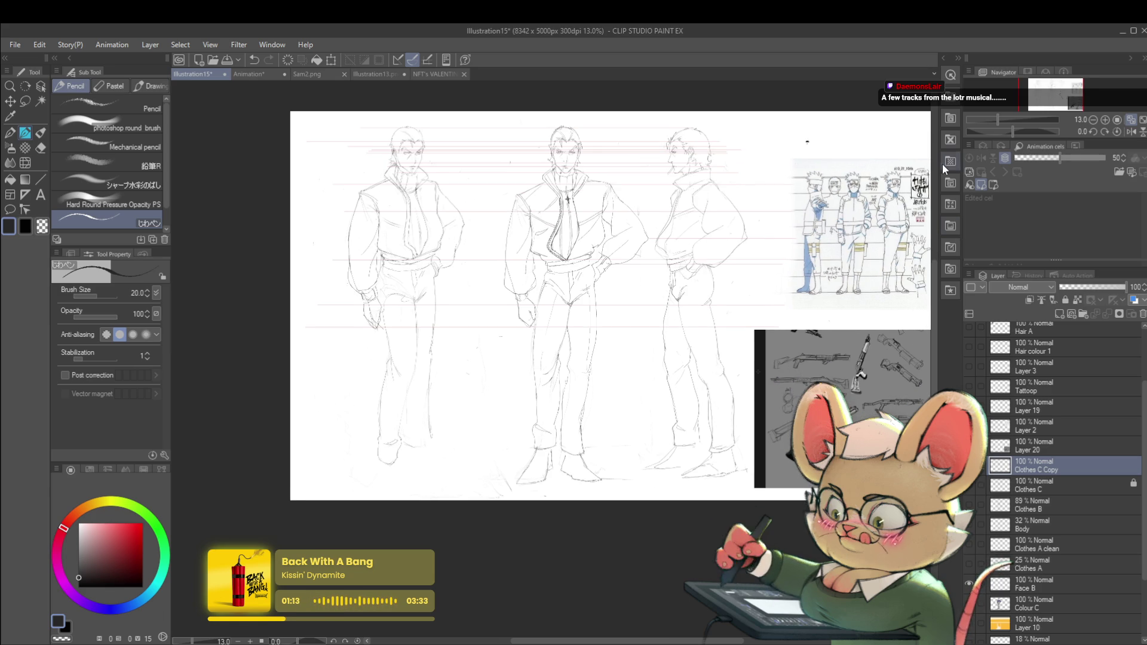
click(1130, 132)
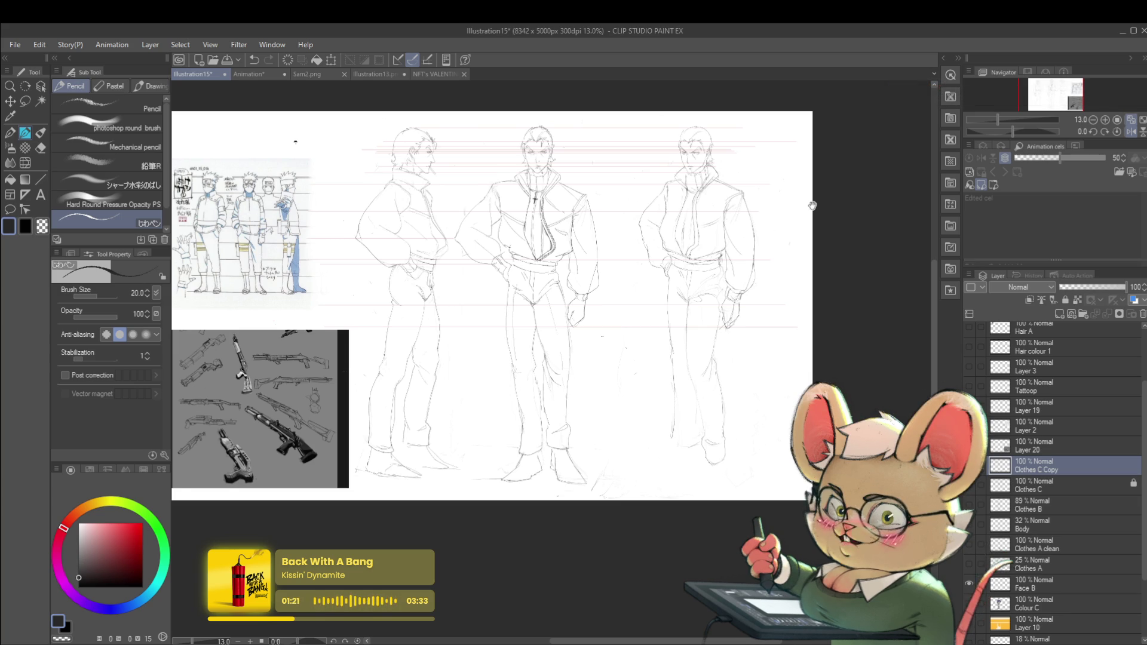
drag(812, 206, 786, 191)
scroll(672, 285, up, 1)
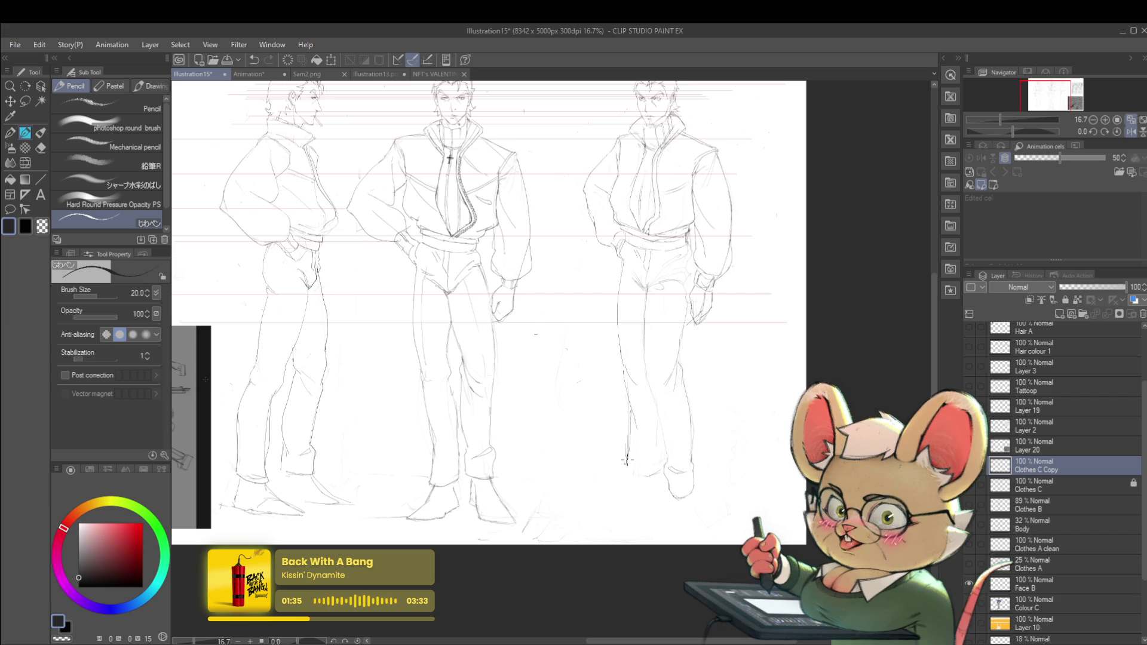
scroll(650, 410, down, 3)
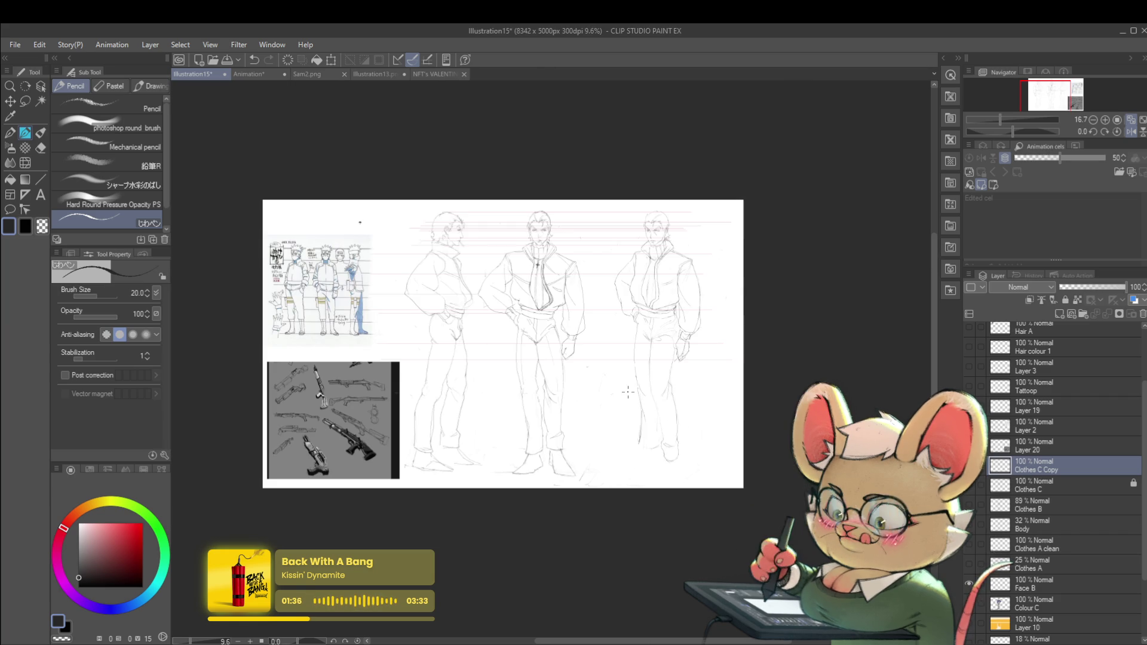
Step: Add a short pencil stroke along one figure's leg, then restore the normal view
click(1130, 133)
scroll(454, 421, up, 3)
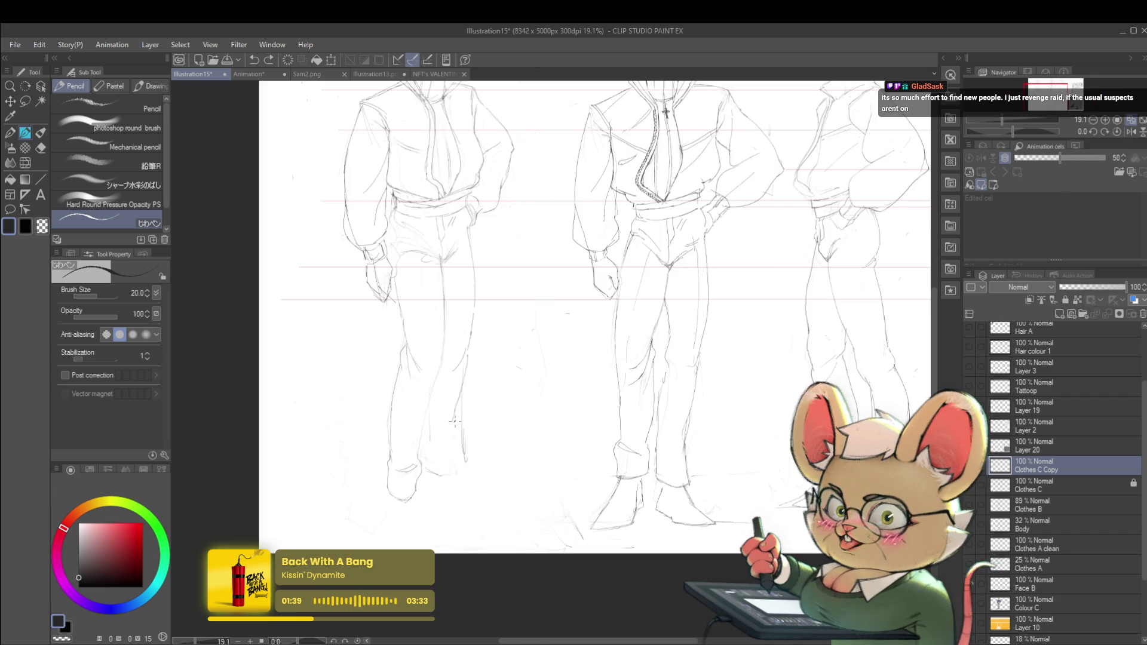
drag(457, 400, 451, 459)
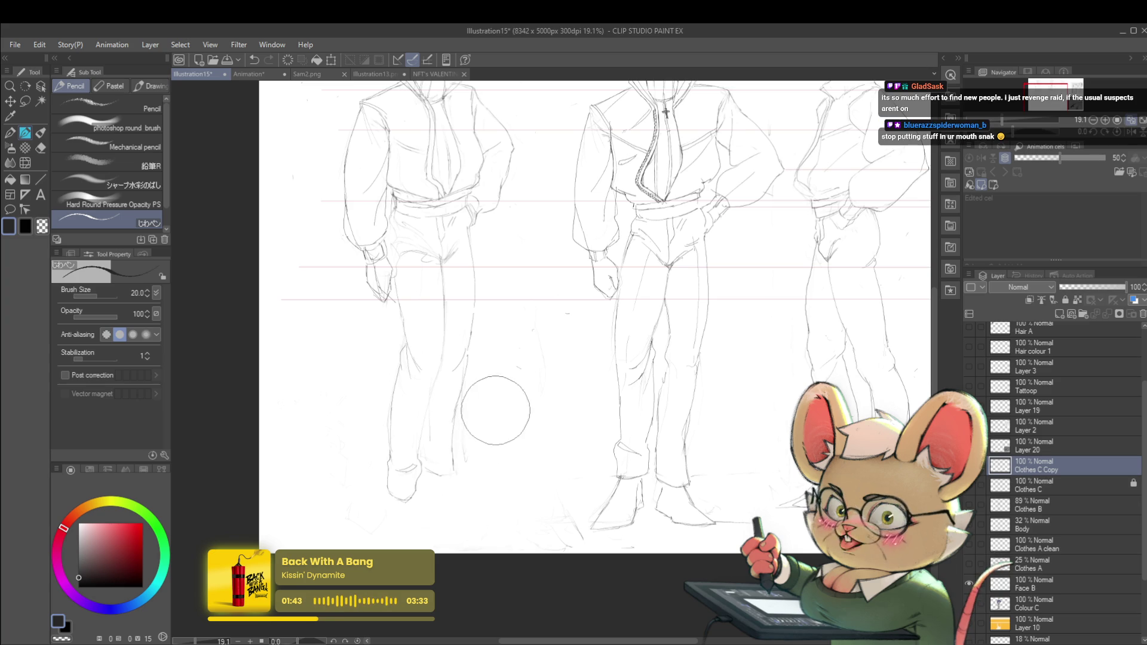
scroll(507, 345, down, 3)
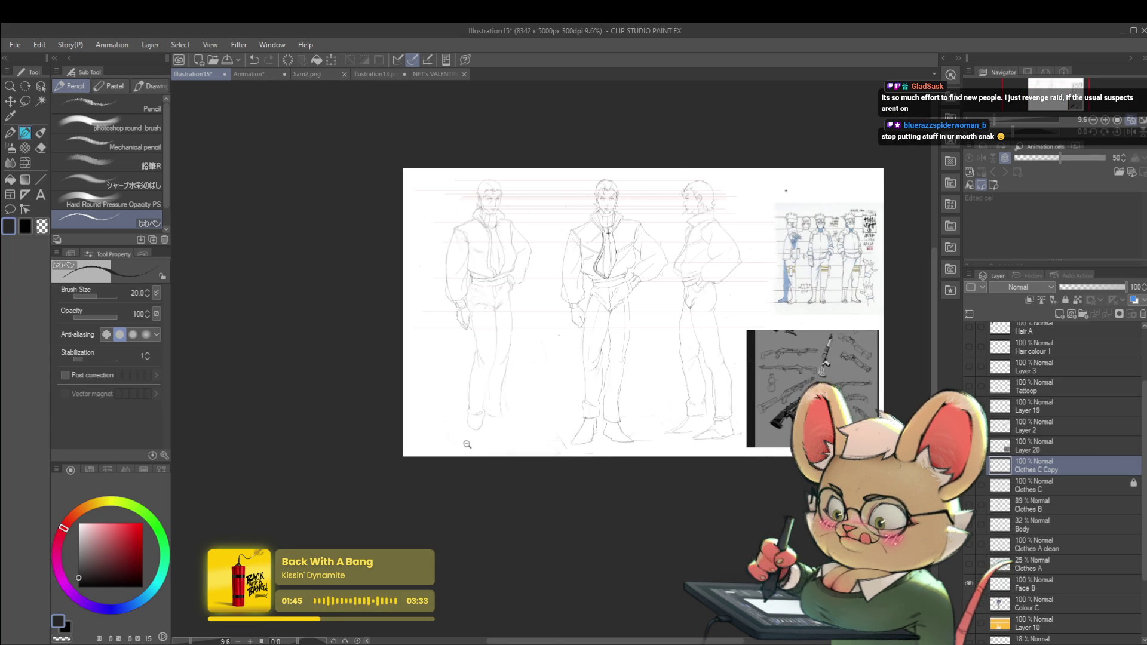
scroll(475, 442, up, 1)
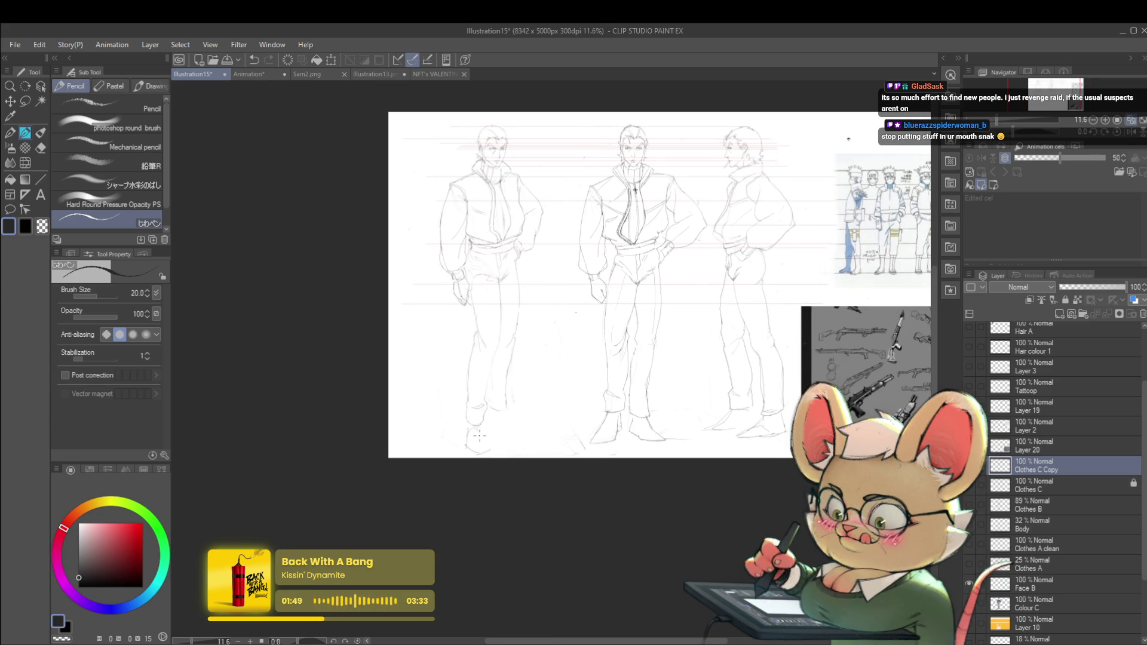
scroll(527, 398, down, 2)
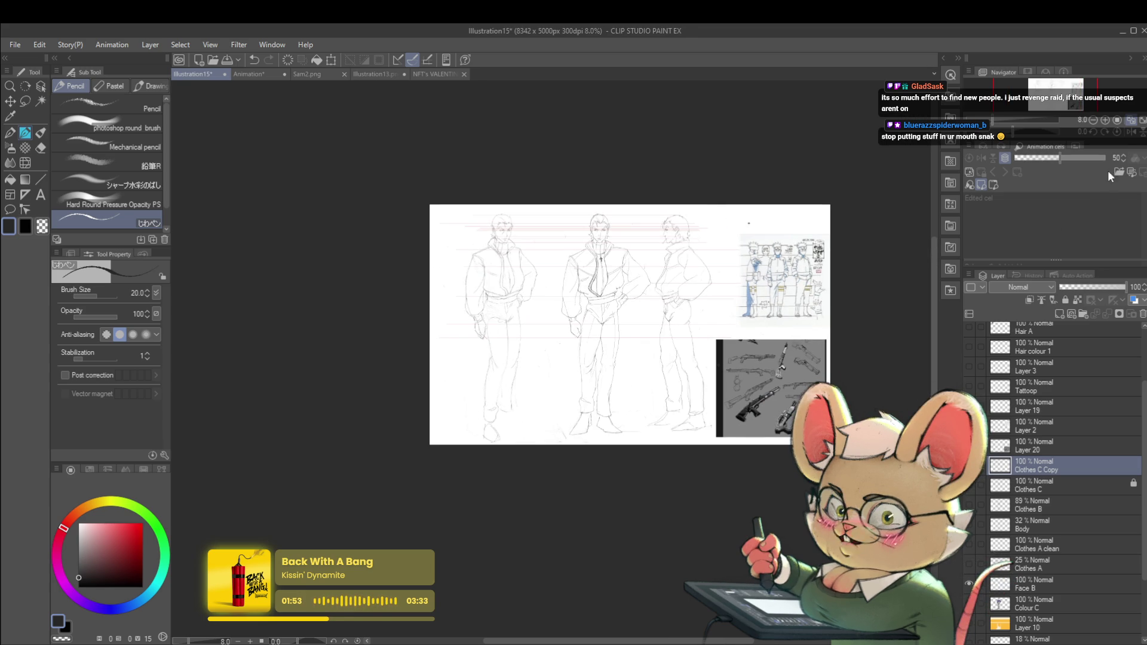
click(1115, 136)
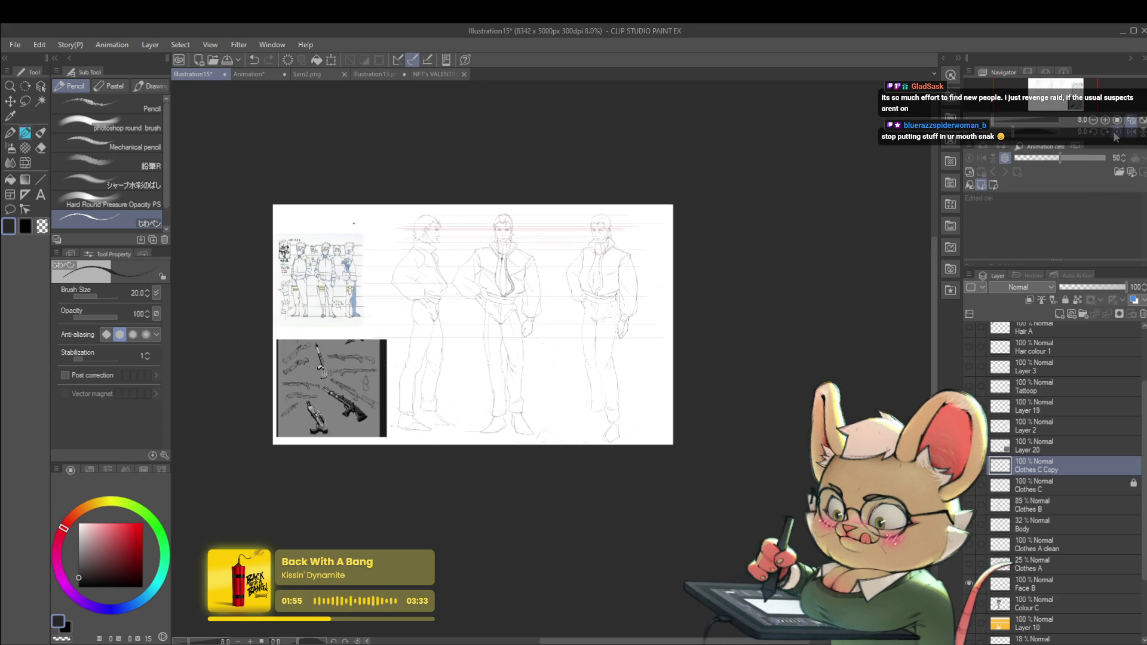
Step: Toggle the horizontal flip to compare views, then zoom in on a figure's foot
click(1115, 136)
scroll(436, 310, up, 1)
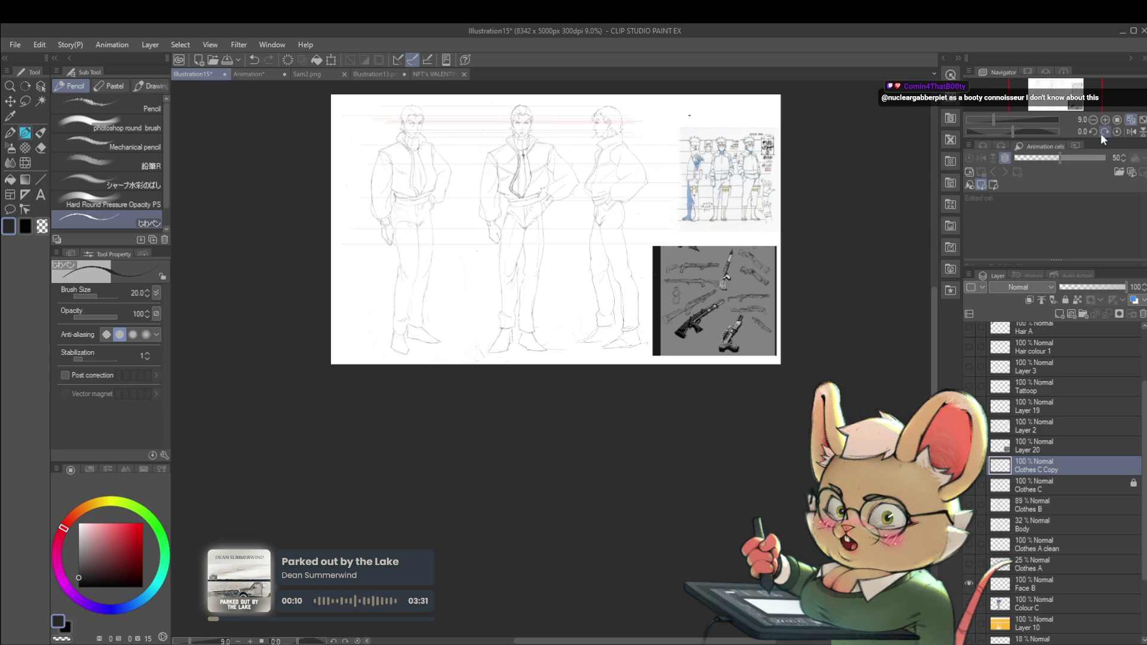
click(1117, 133)
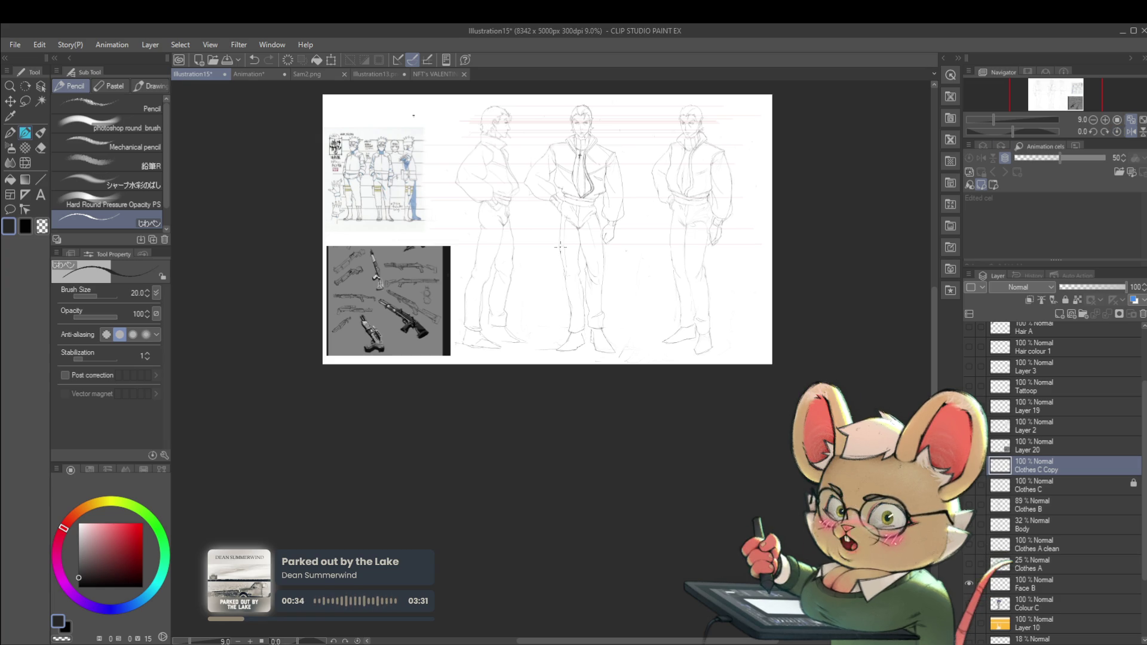
scroll(524, 325, up, 2)
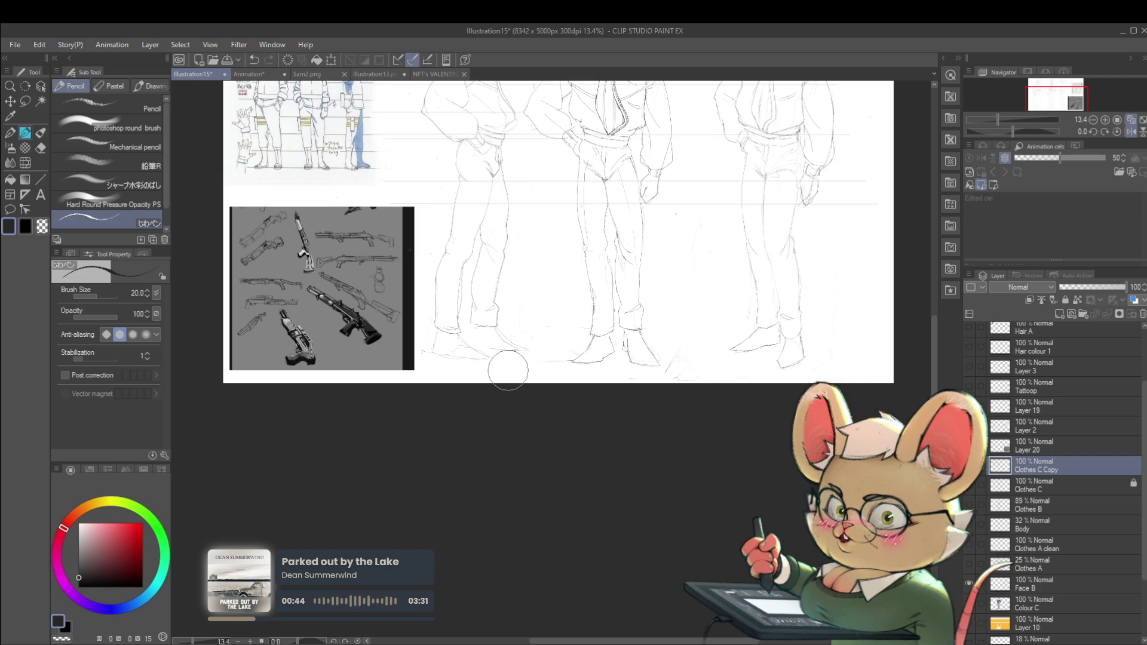
scroll(507, 371, down, 2)
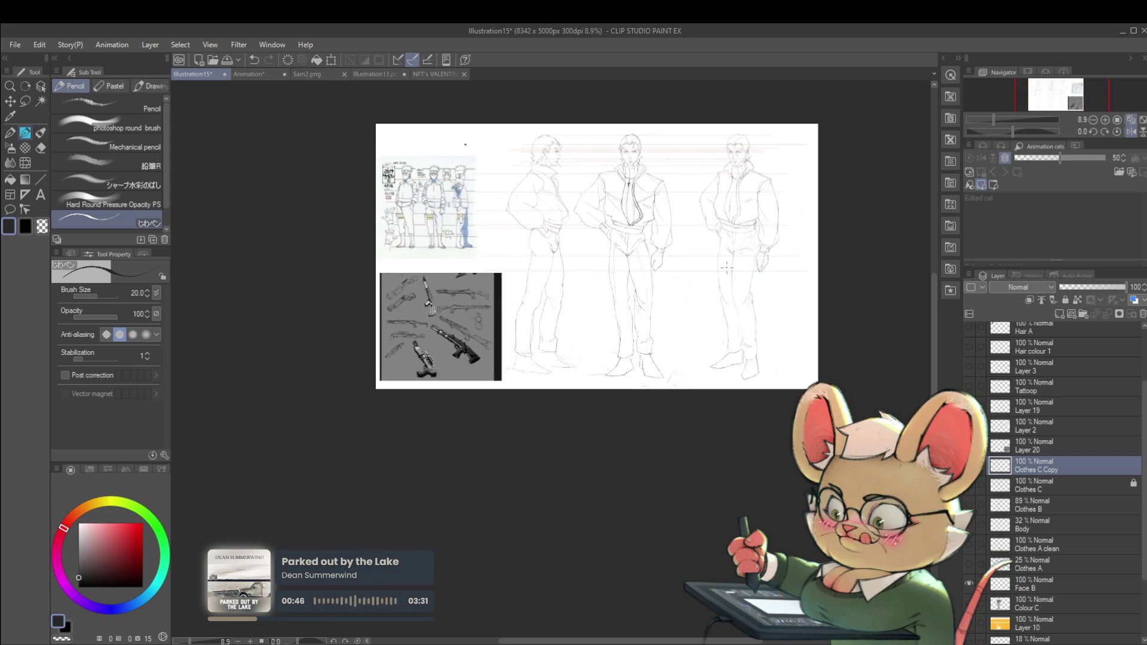
click(1131, 132)
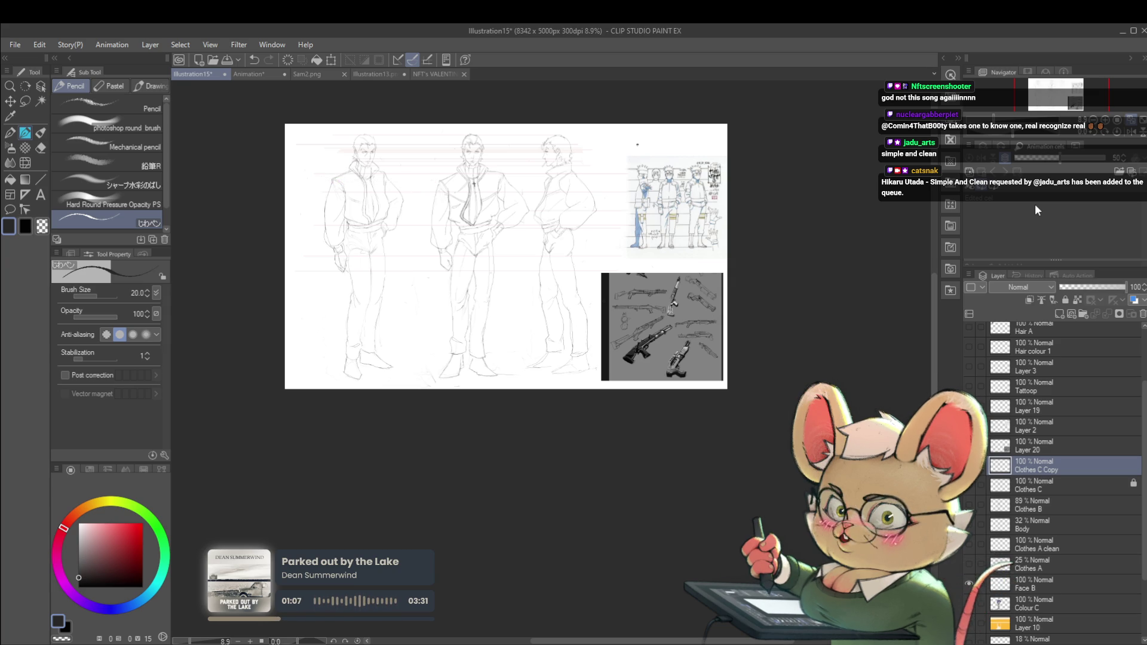
click(357, 374)
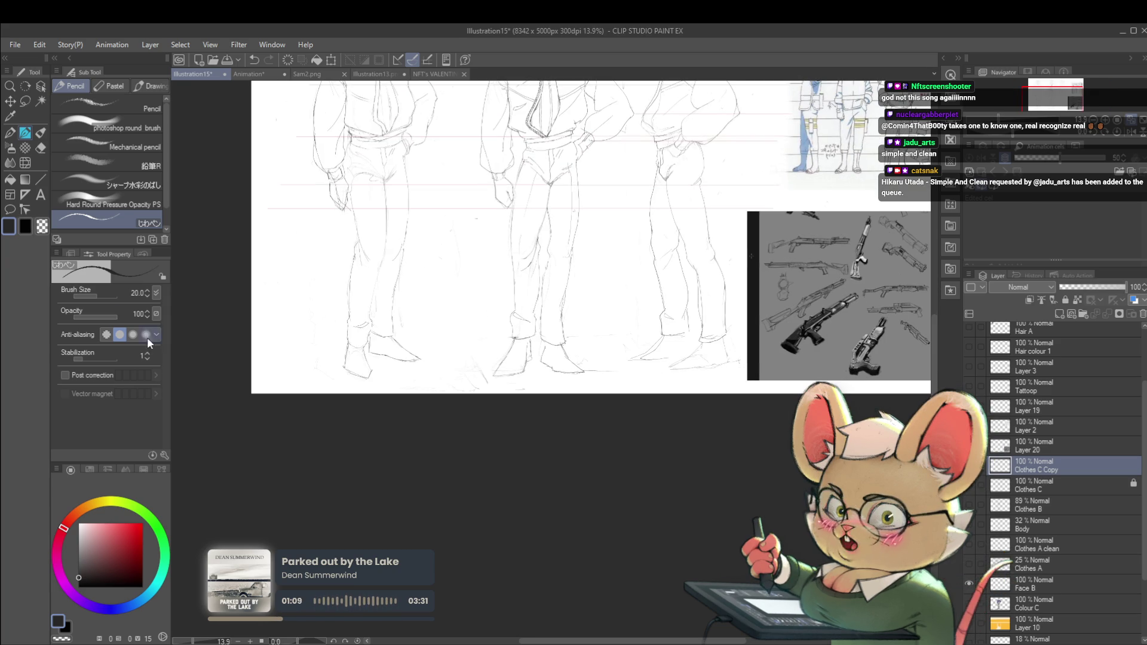
Step: Push one figure's foot lines into shape with the Liquify tool
click(24, 167)
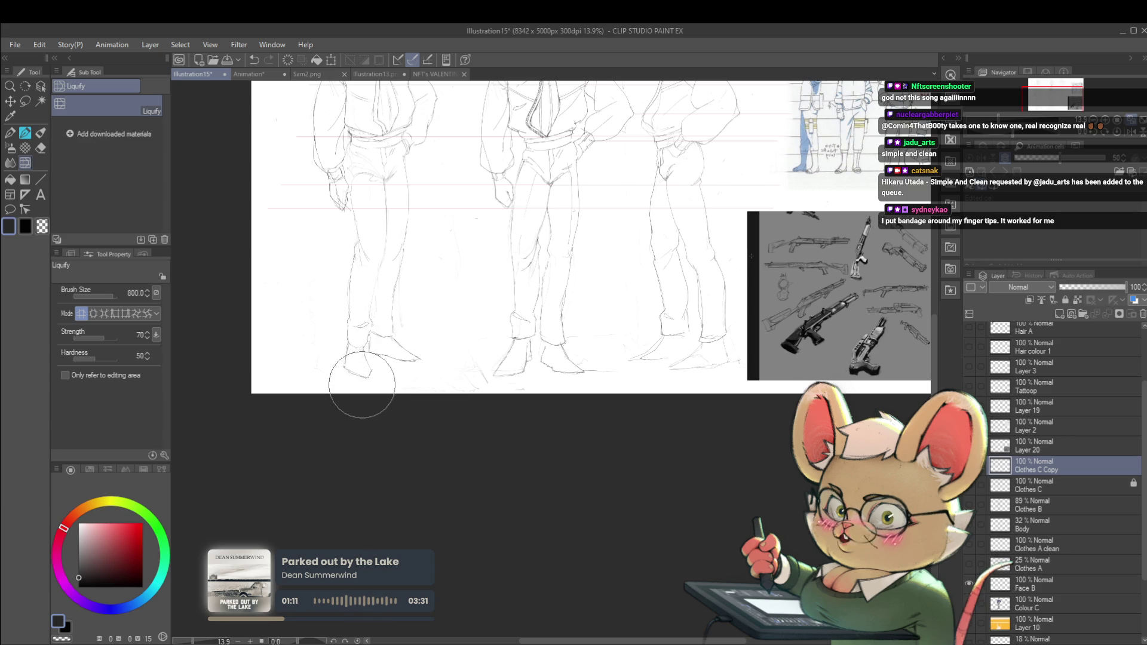
drag(361, 384, 415, 348)
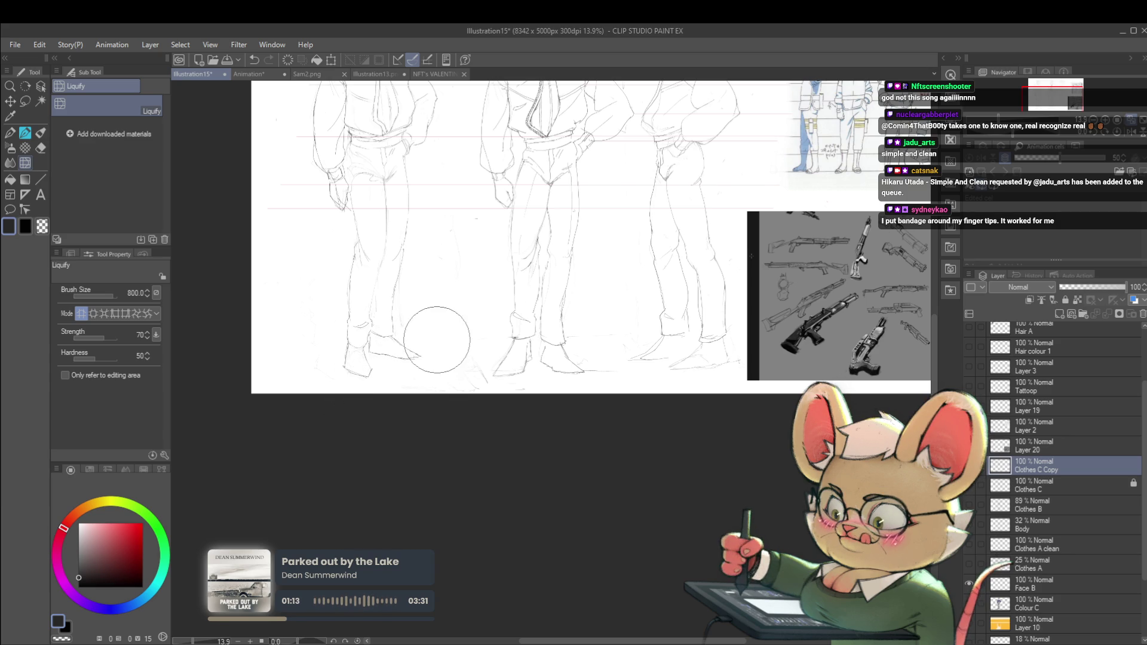
scroll(456, 333, down, 5)
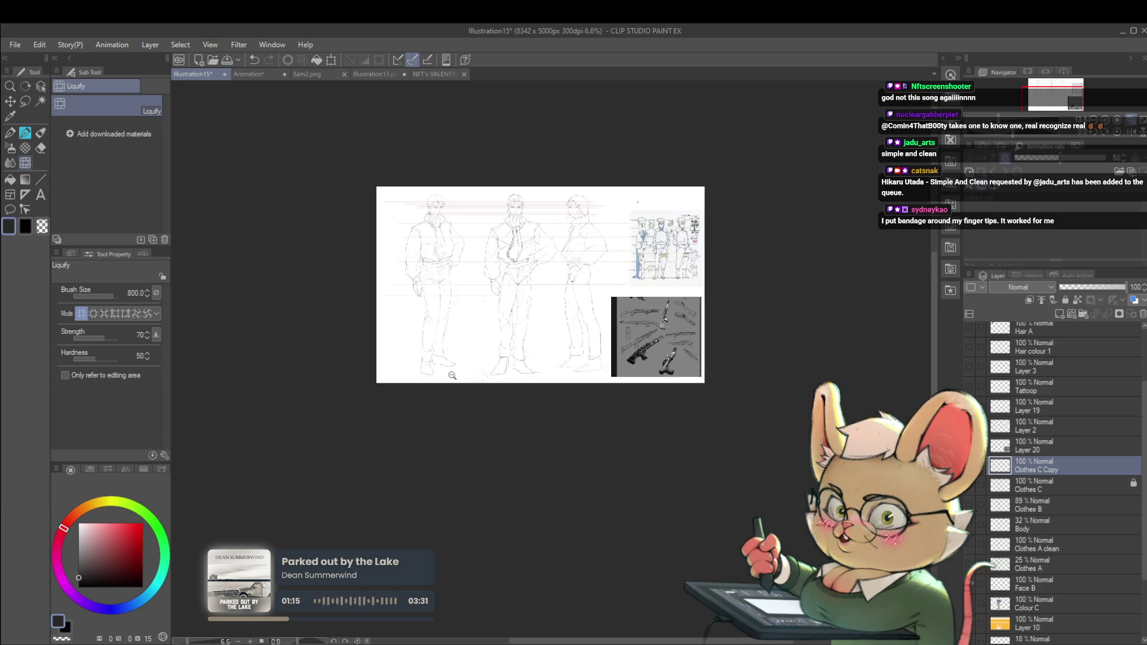
scroll(479, 315, up, 5)
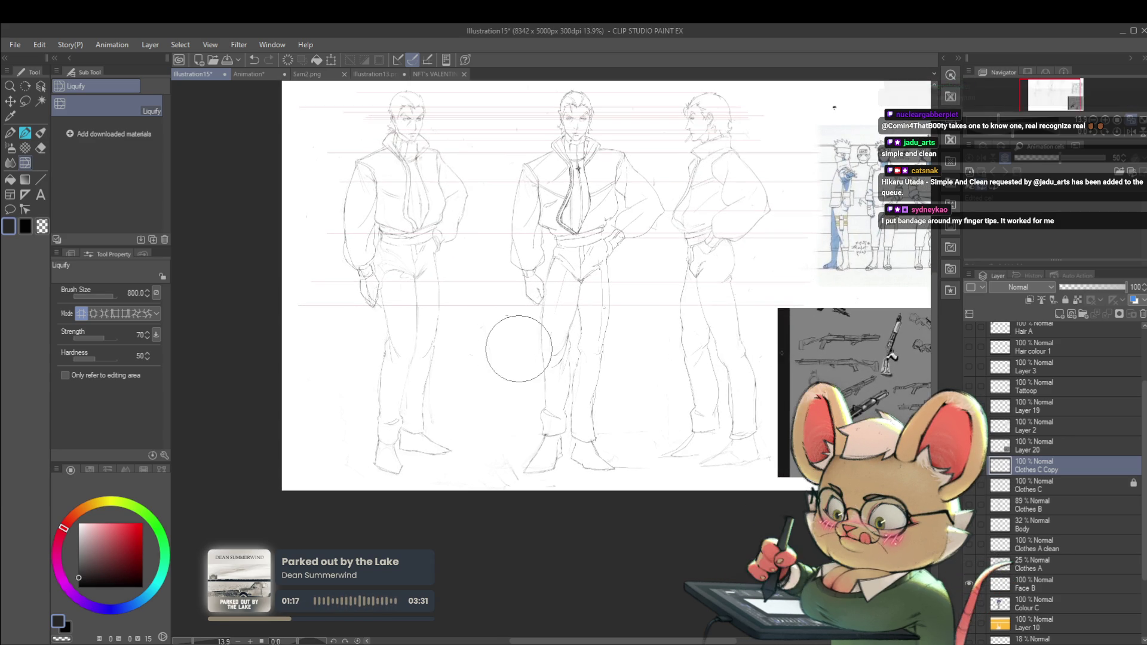
mouse_move(811, 313)
mouse_down()
mouse_move(703, 312)
mouse_move(700, 343)
mouse_up()
Step: Resize the Liquify brush and warp the torso lines, checking them in mirrored view
key(bracketright)
key(bracketright)
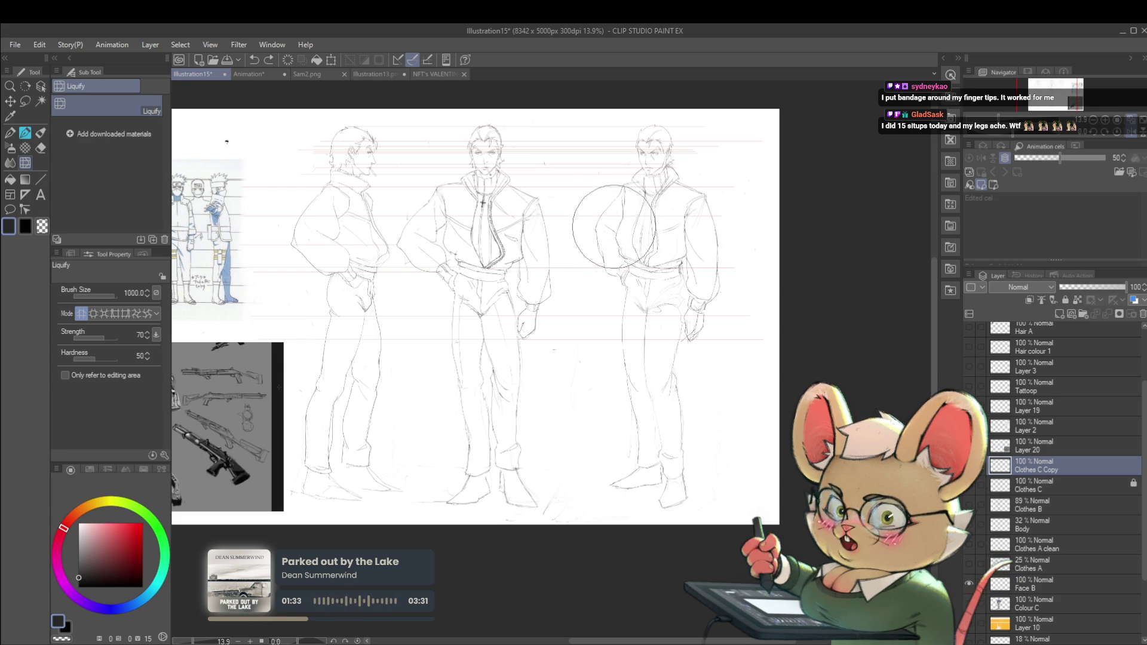
key(bracketleft)
key(bracketleft)
key(bracketleft)
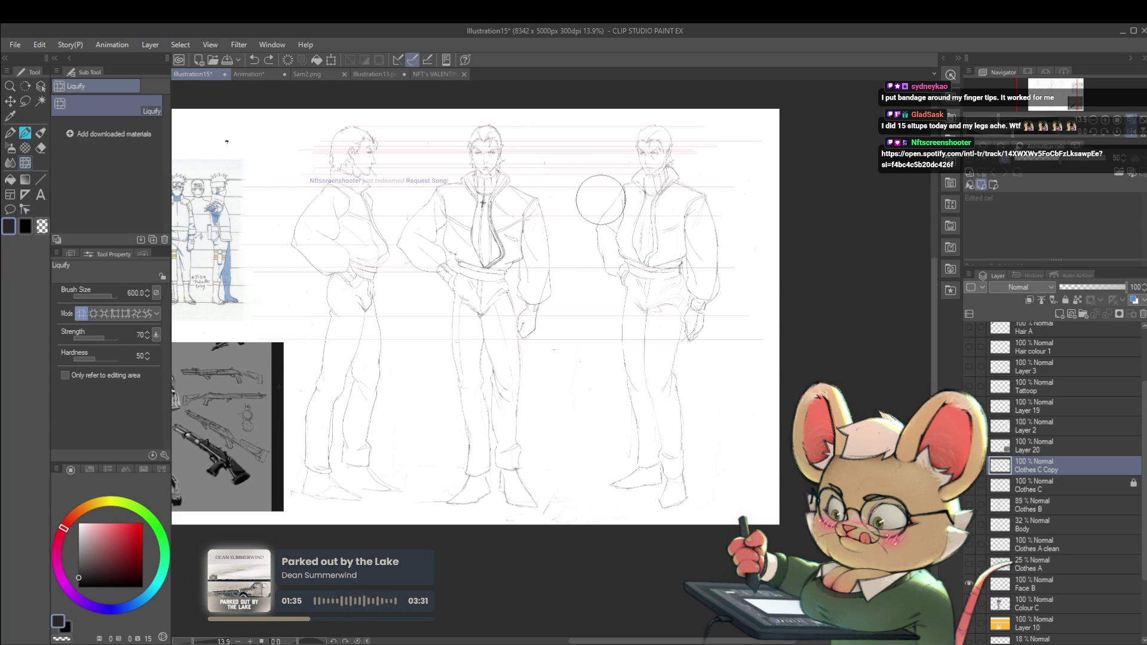
key(bracketleft)
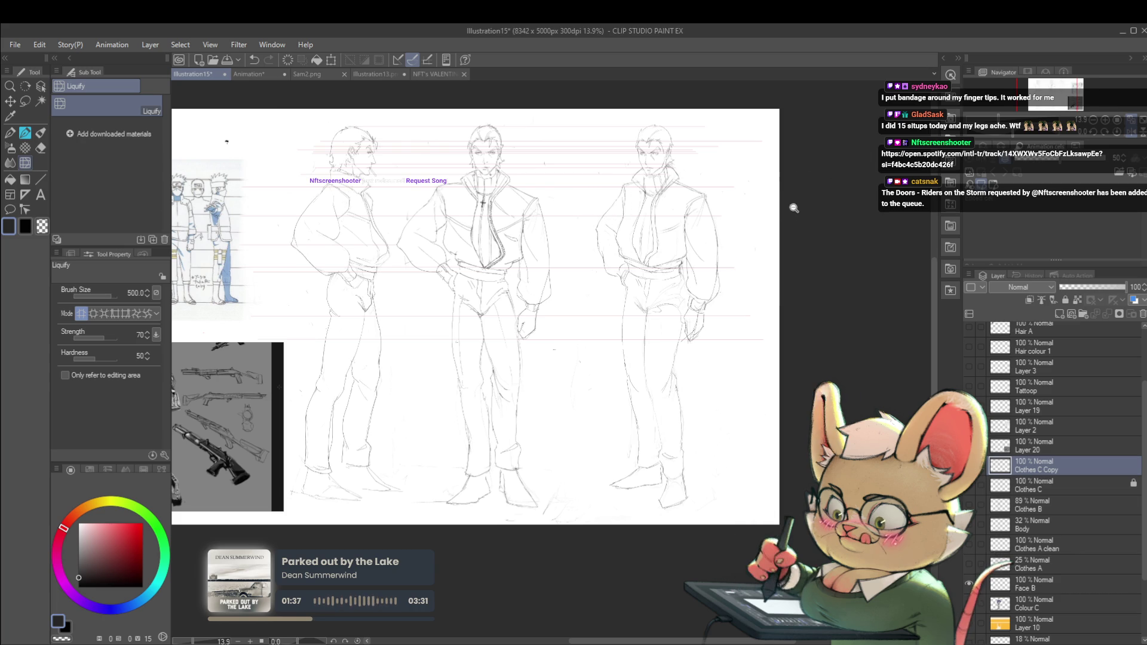
scroll(782, 211, down, 2)
click(1135, 134)
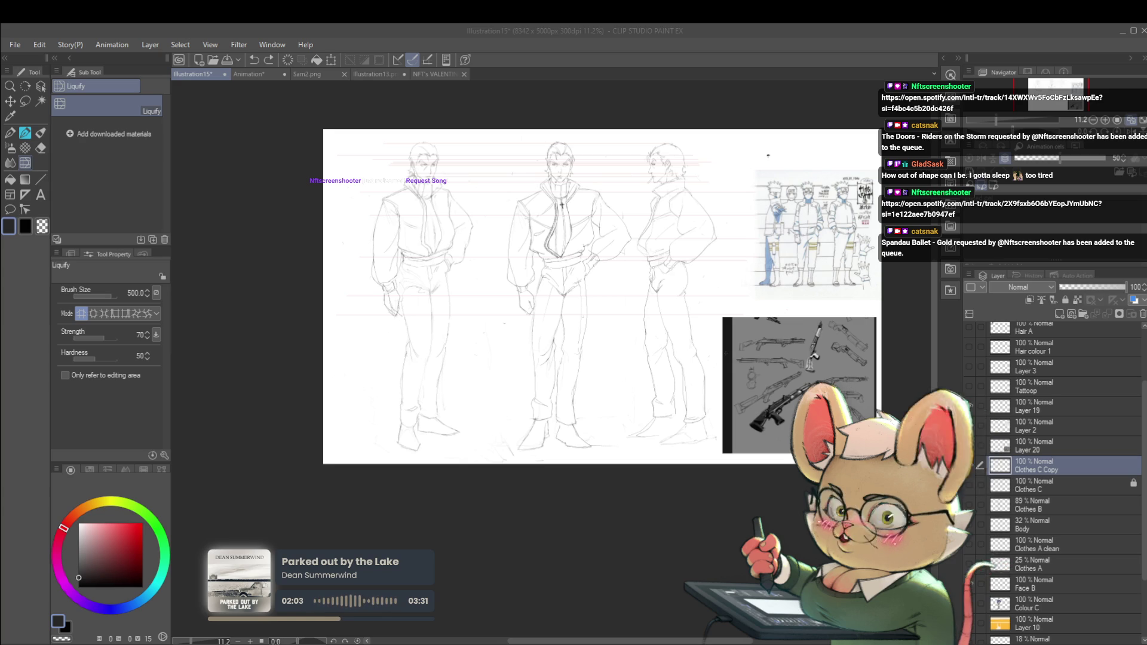
Step: Restore the normal view, reapply the torso warp and return to the G-Pen
click(1080, 174)
key(h)
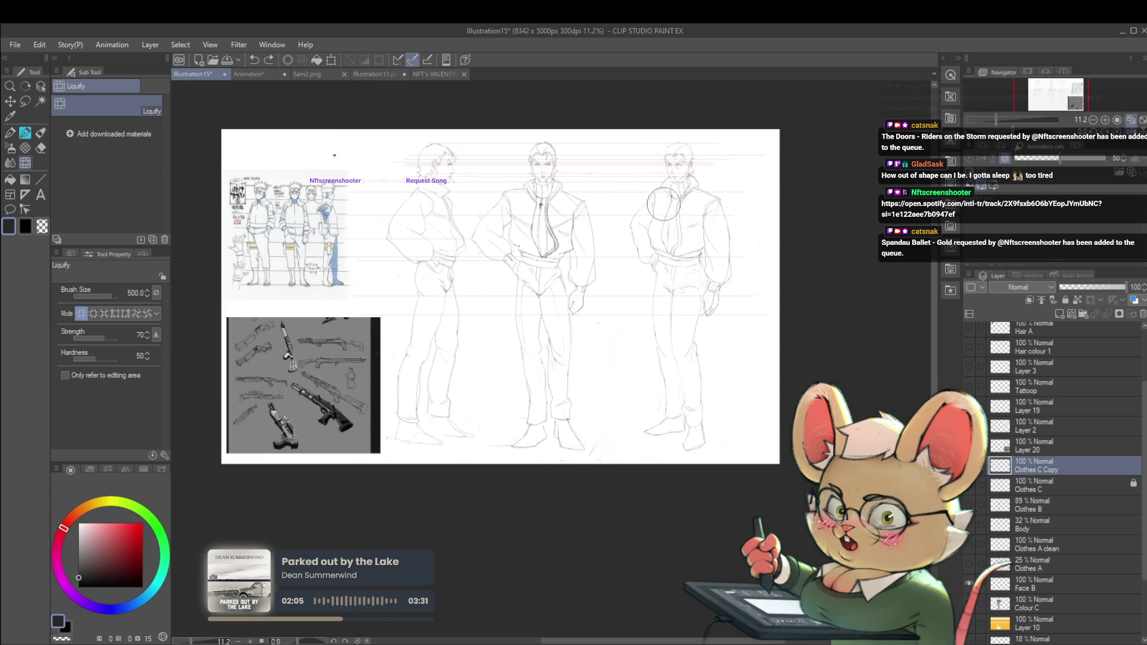
scroll(690, 200, up, 3)
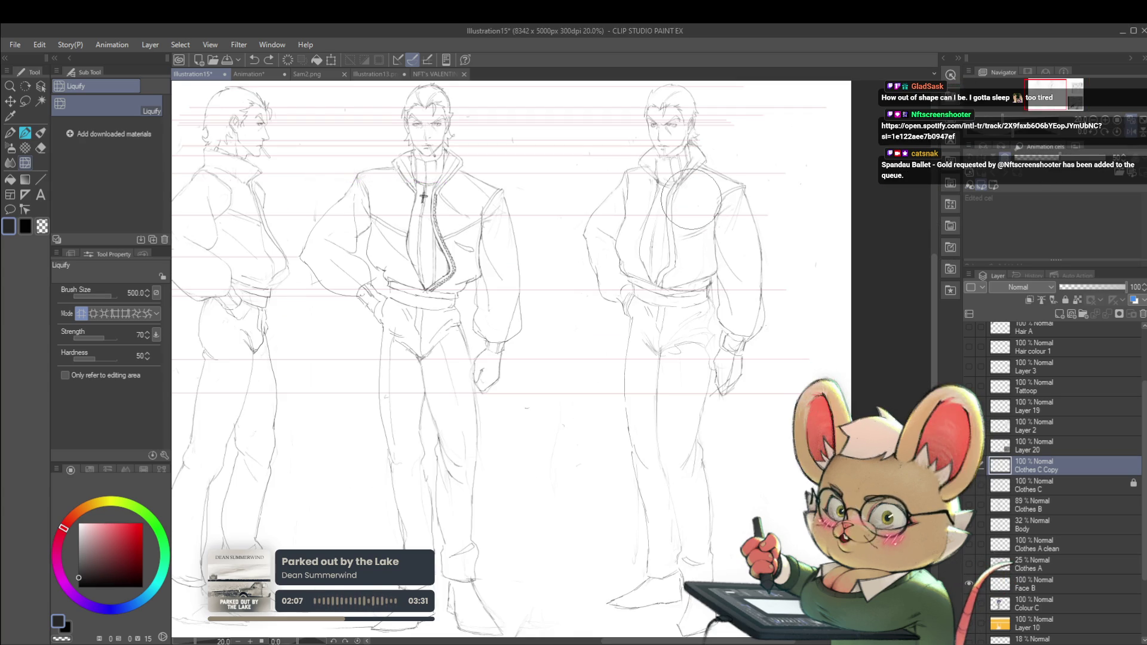
key(o)
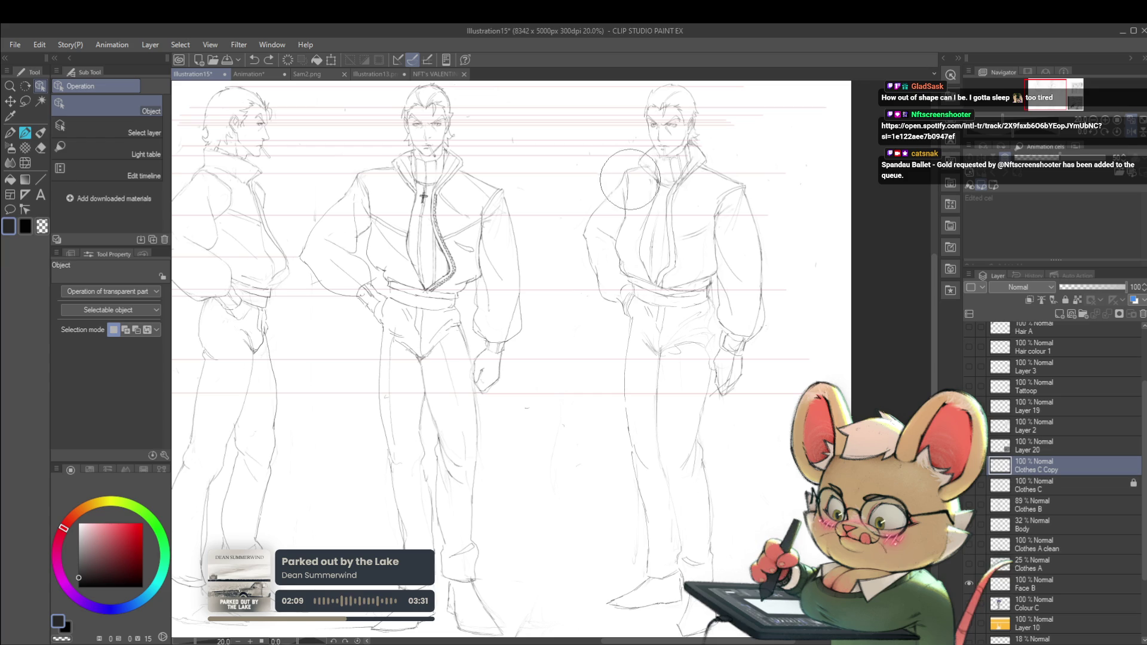
key(ctrl+y)
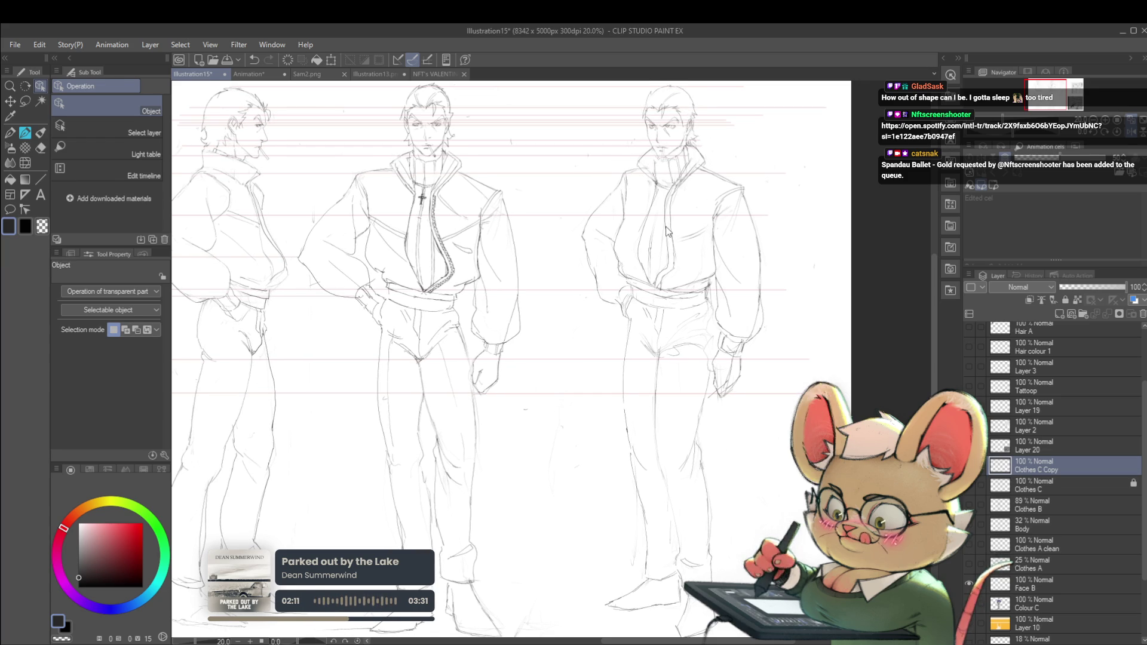
key(p)
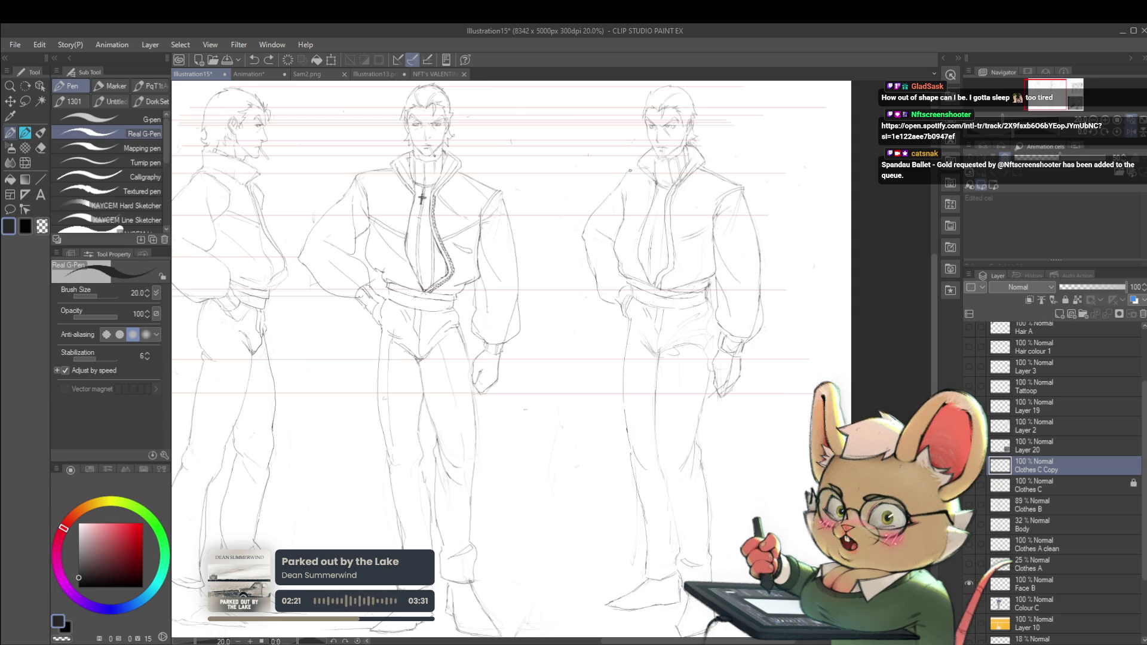
scroll(677, 181, down, 3)
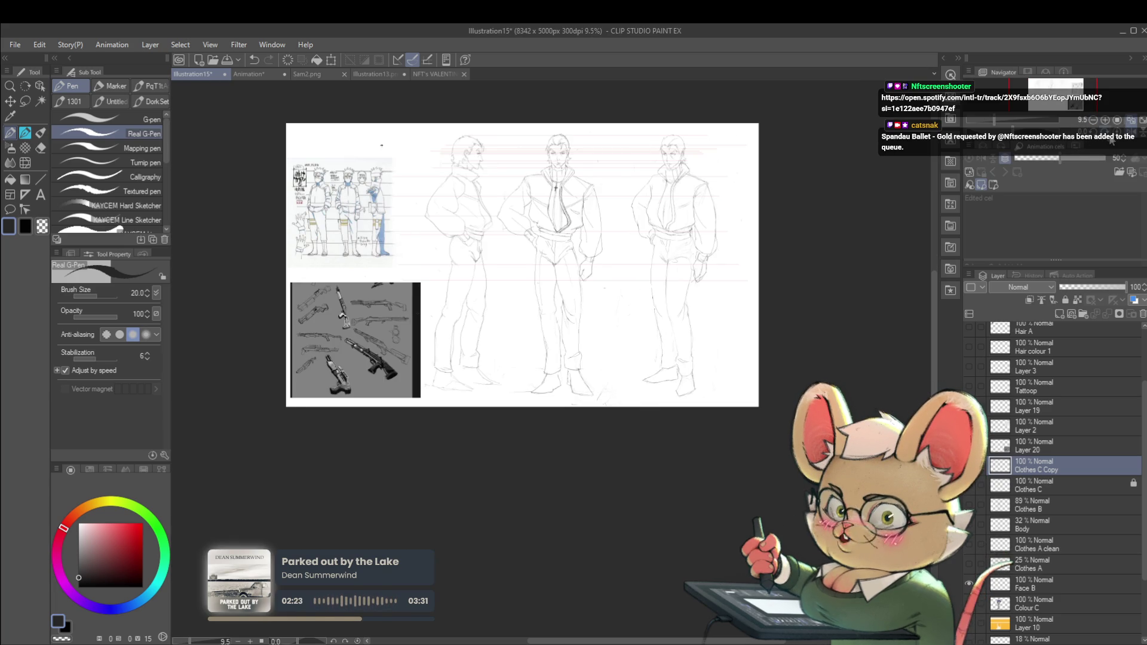
key(h)
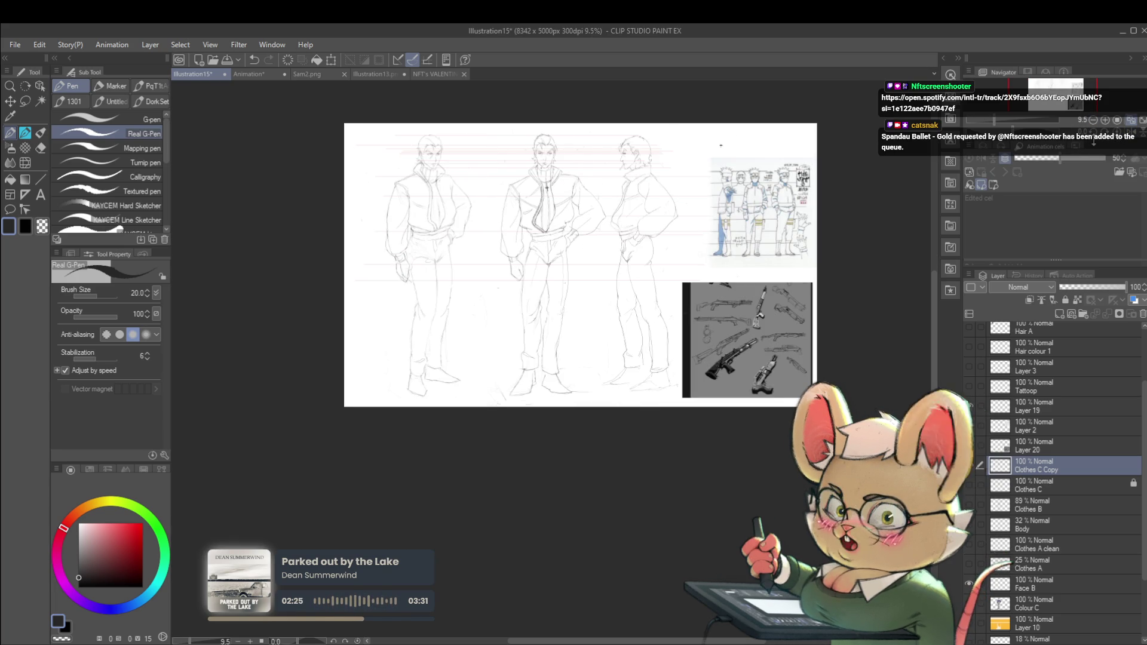
scroll(485, 161, up, 3)
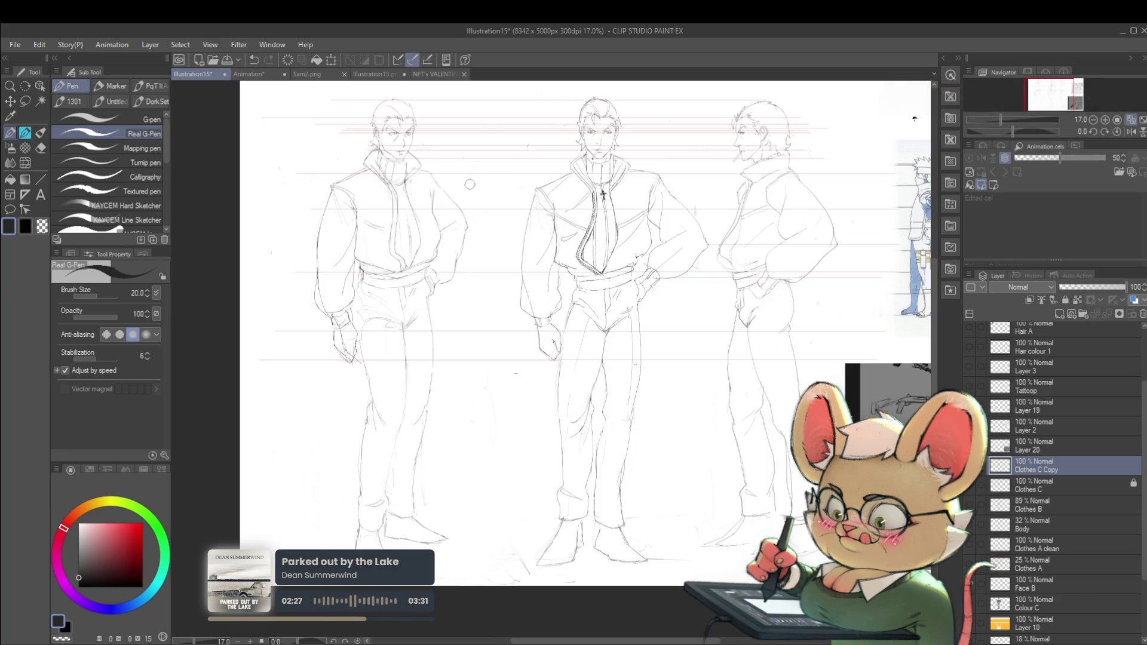
scroll(457, 204, up, 2)
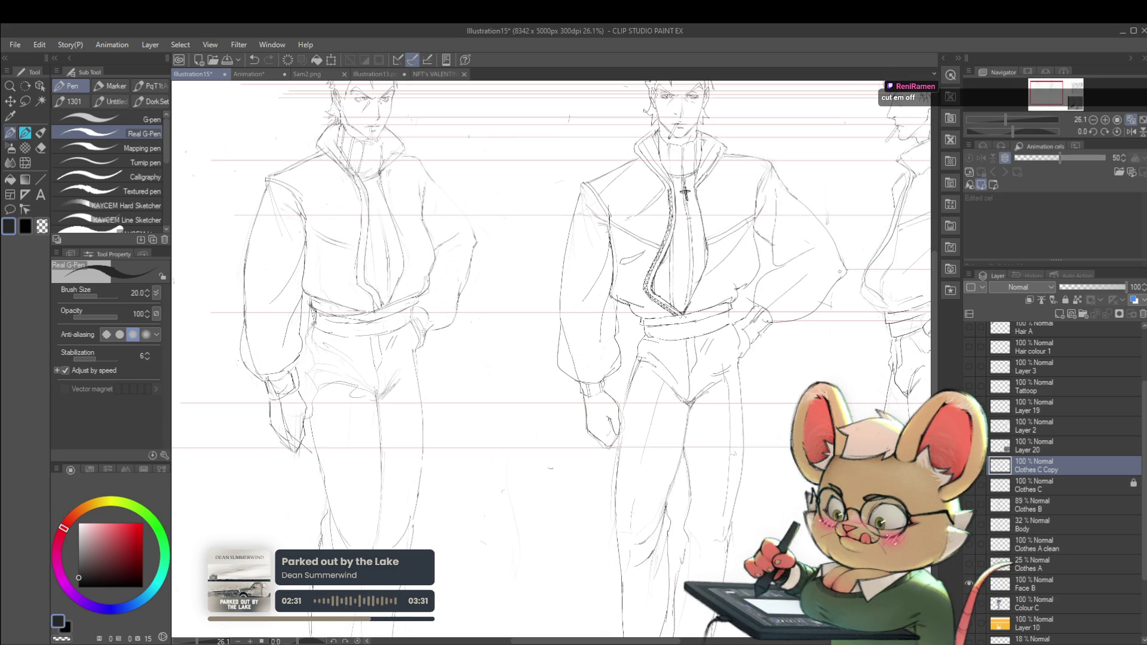
drag(859, 271, 344, 279)
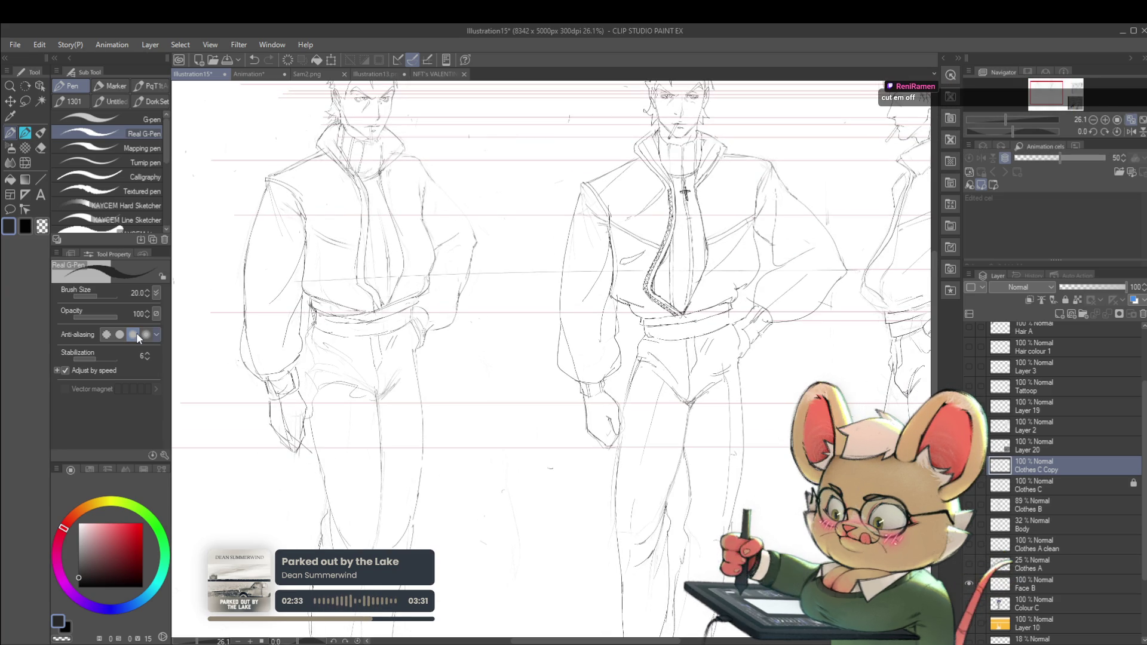
key(ctrl+z)
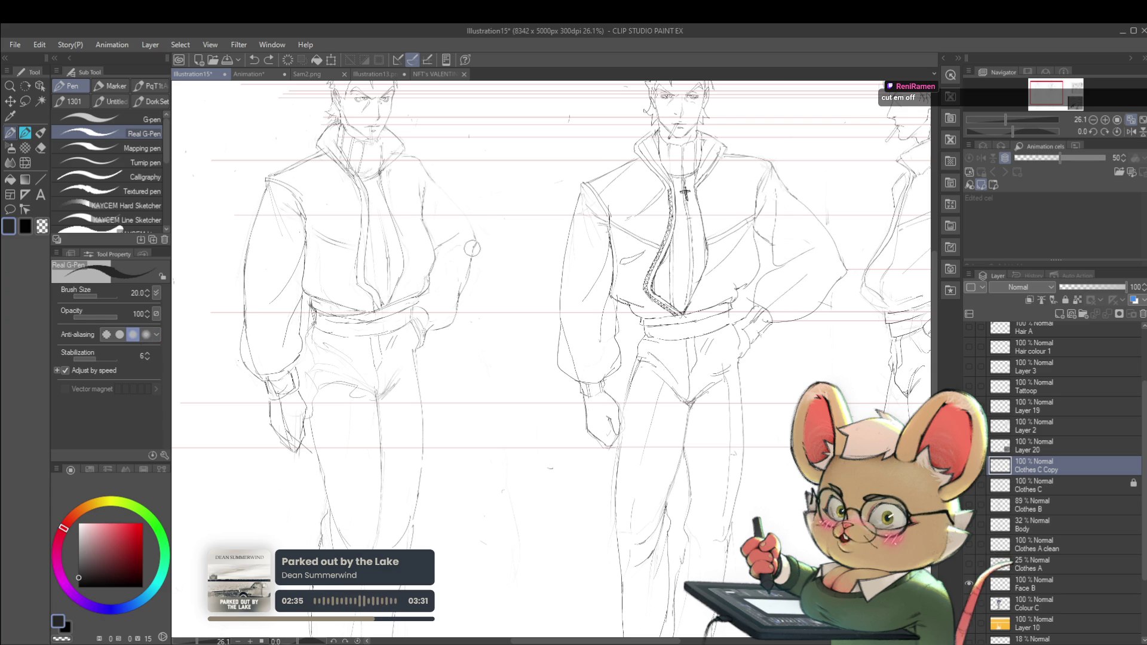
click(442, 195)
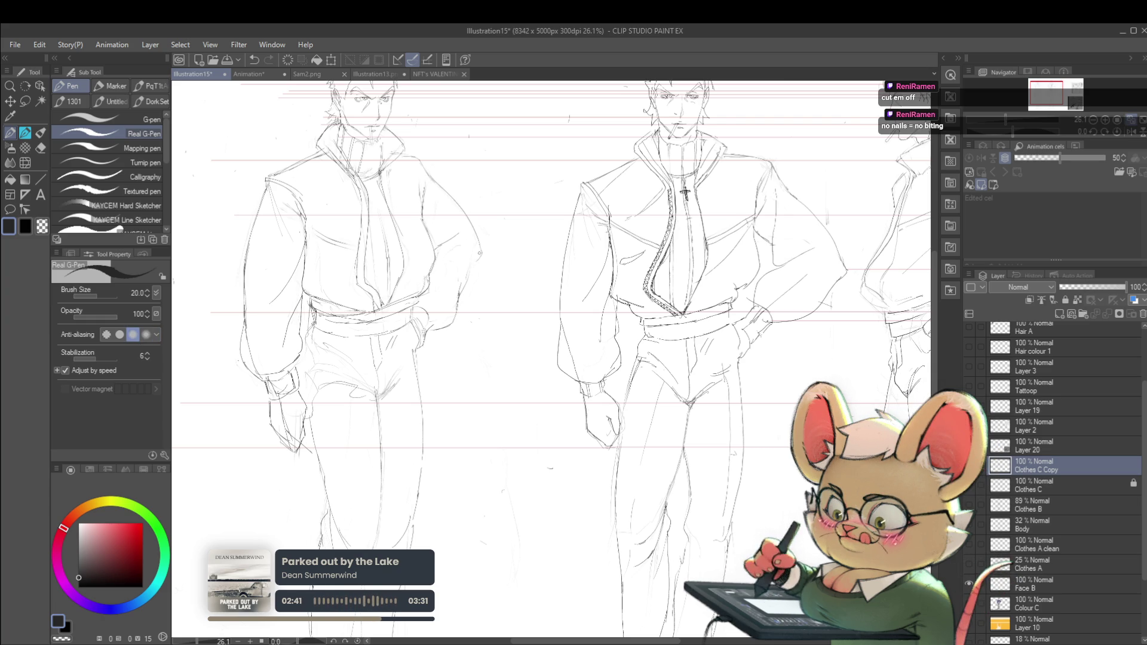
scroll(438, 284, down, 4)
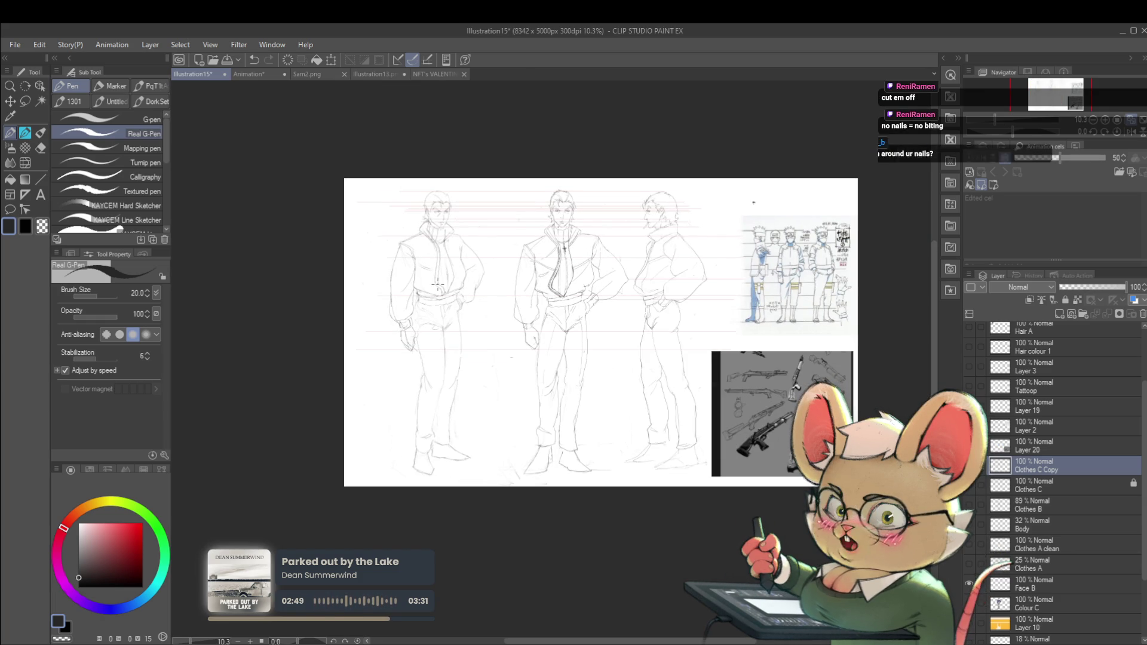
key(h)
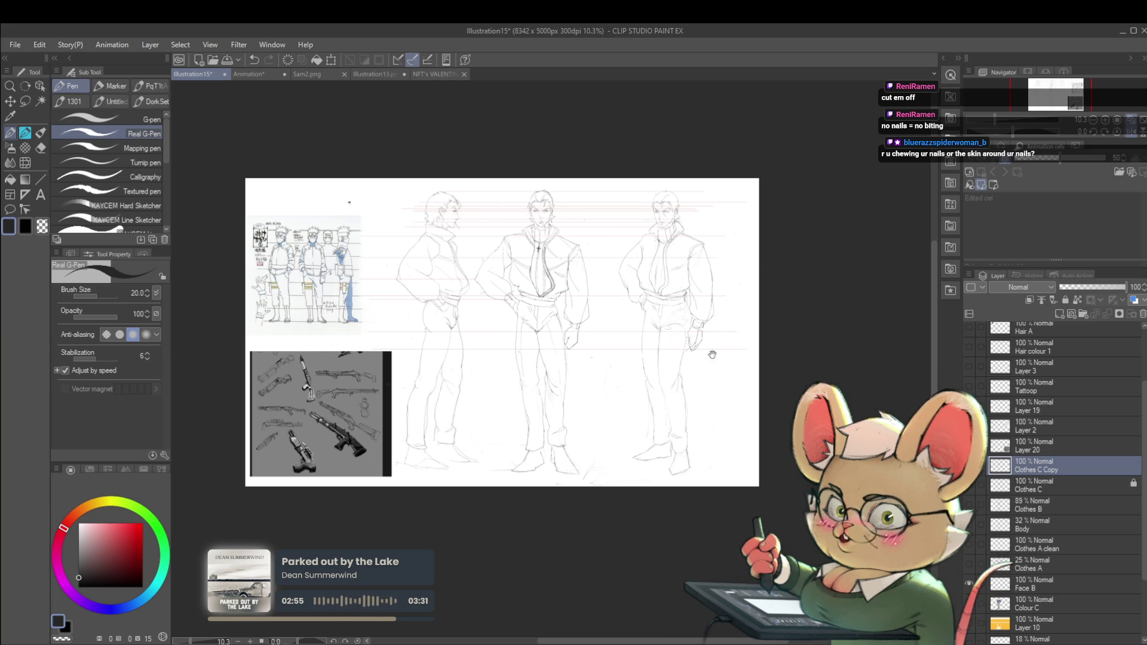
Step: Sketch a fingertip outline with a nail in the upper-right blank space
scroll(712, 355, up, 5)
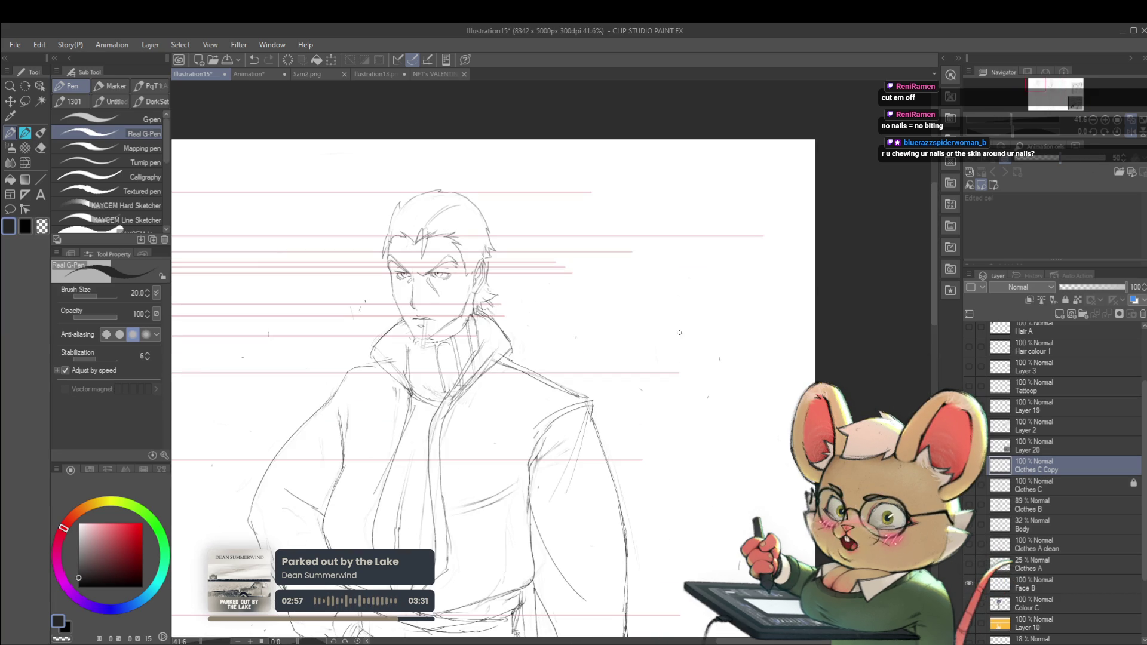
drag(687, 276, 686, 367)
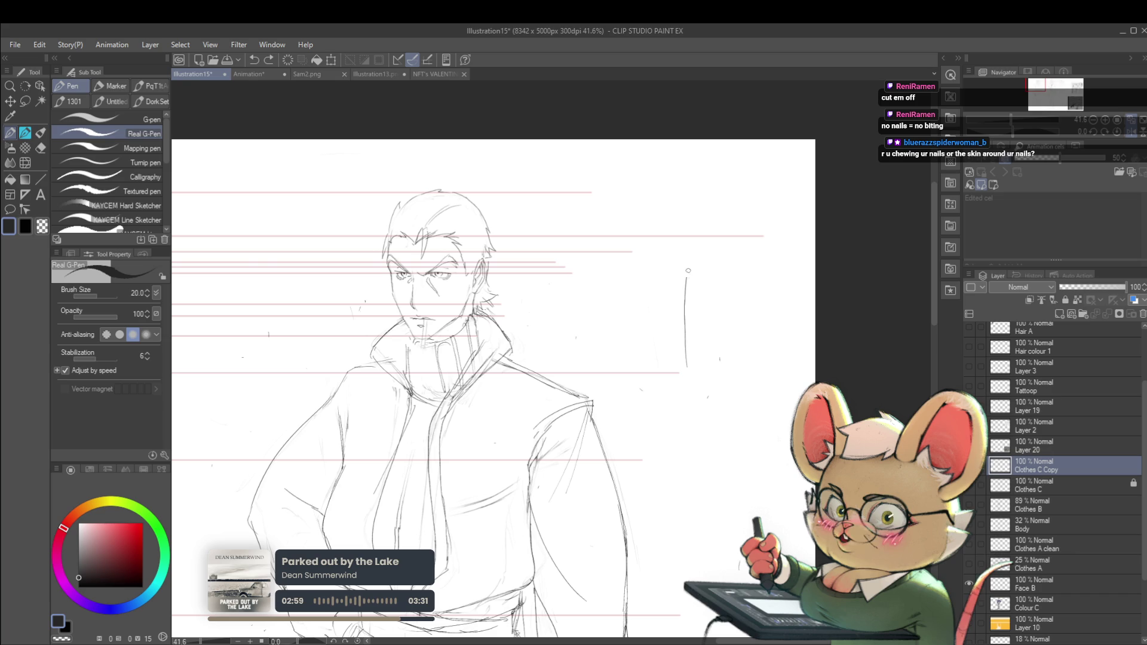
mouse_move(687, 275)
mouse_down()
mouse_move(716, 273)
mouse_move(728, 368)
mouse_up()
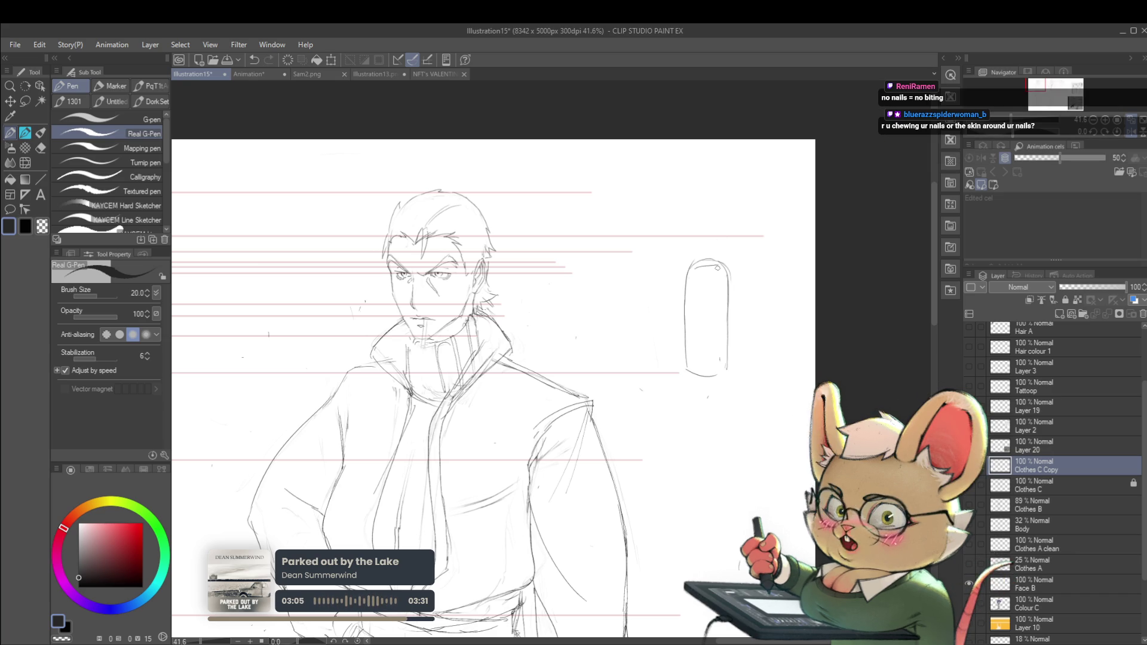
drag(693, 271, 711, 288)
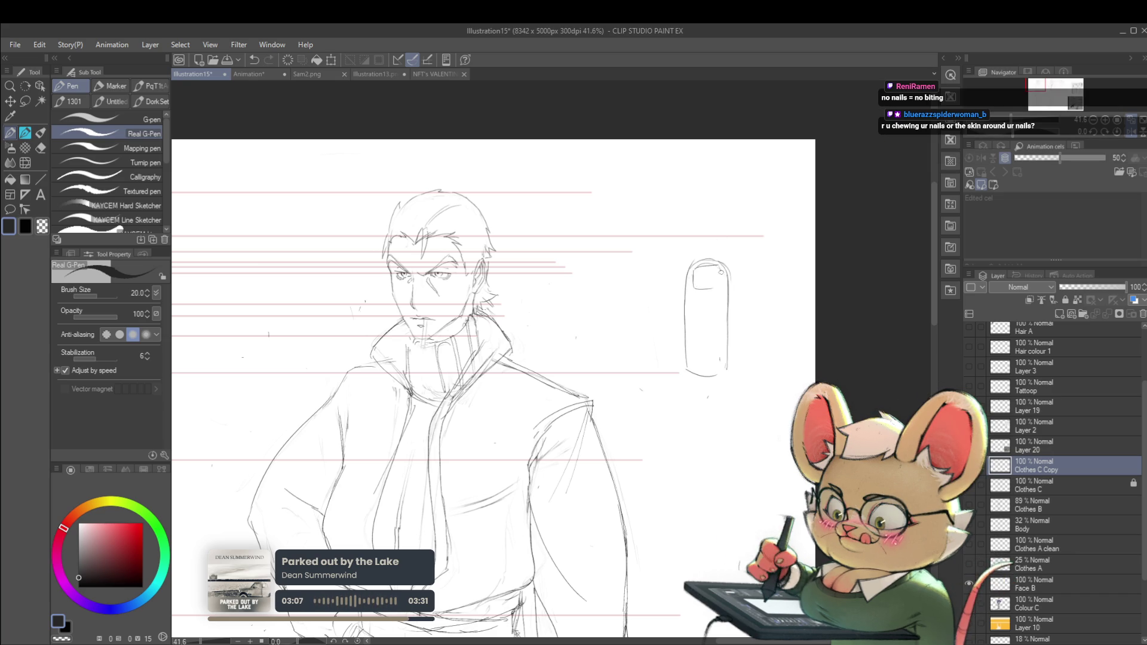
scroll(702, 299, up, 2)
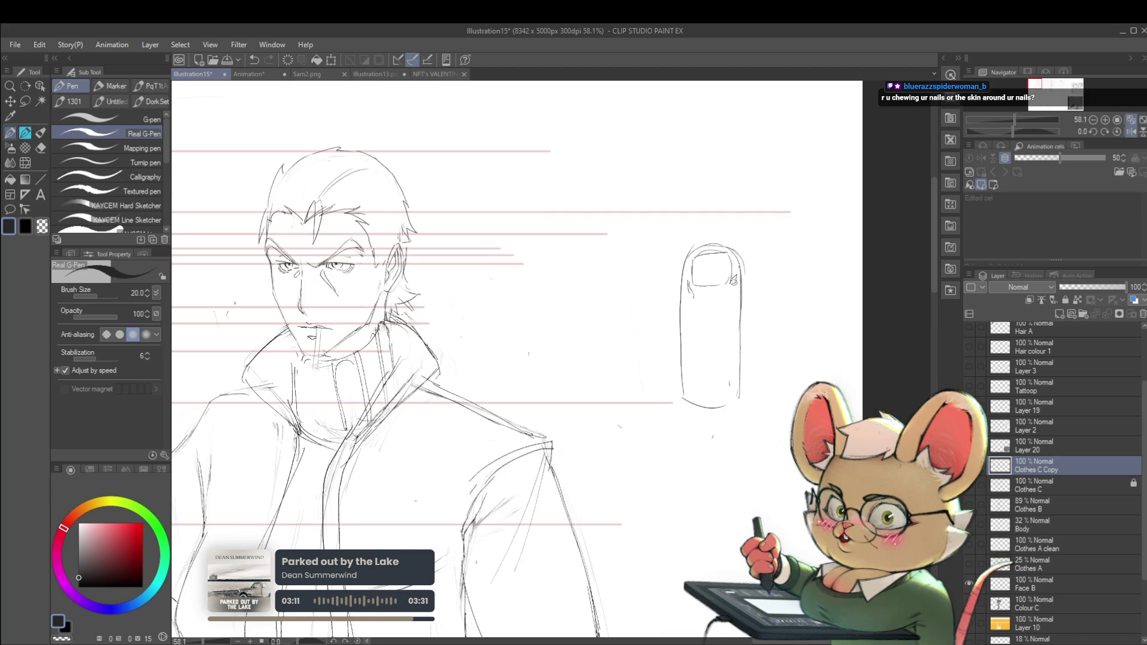
scroll(723, 299, down, 2)
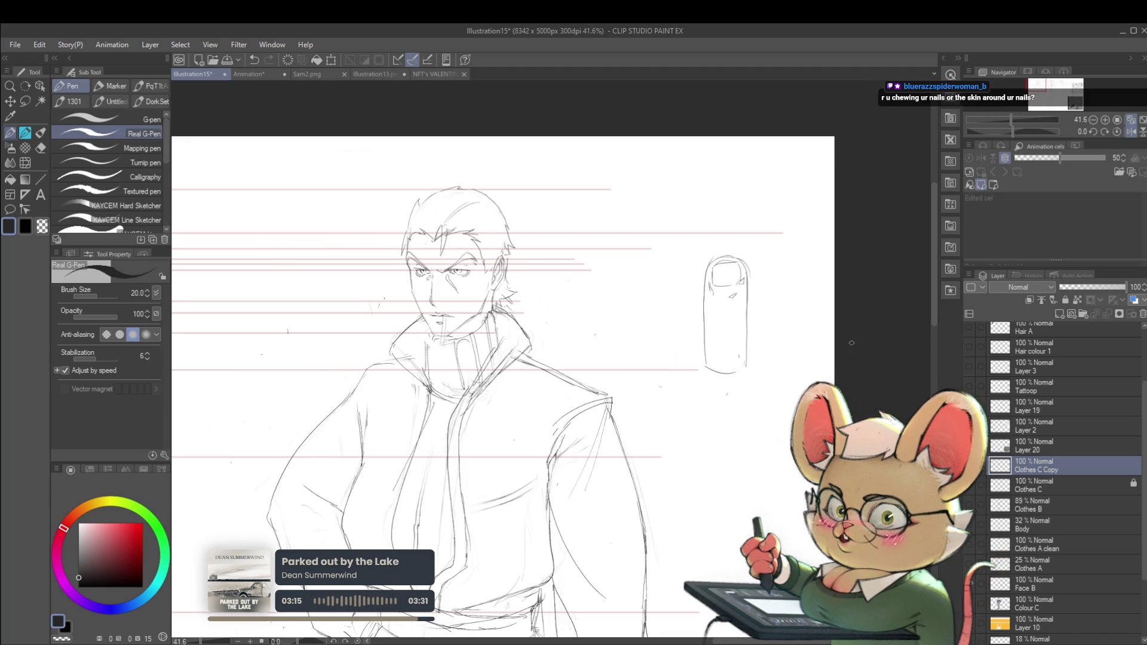
scroll(720, 269, up, 4)
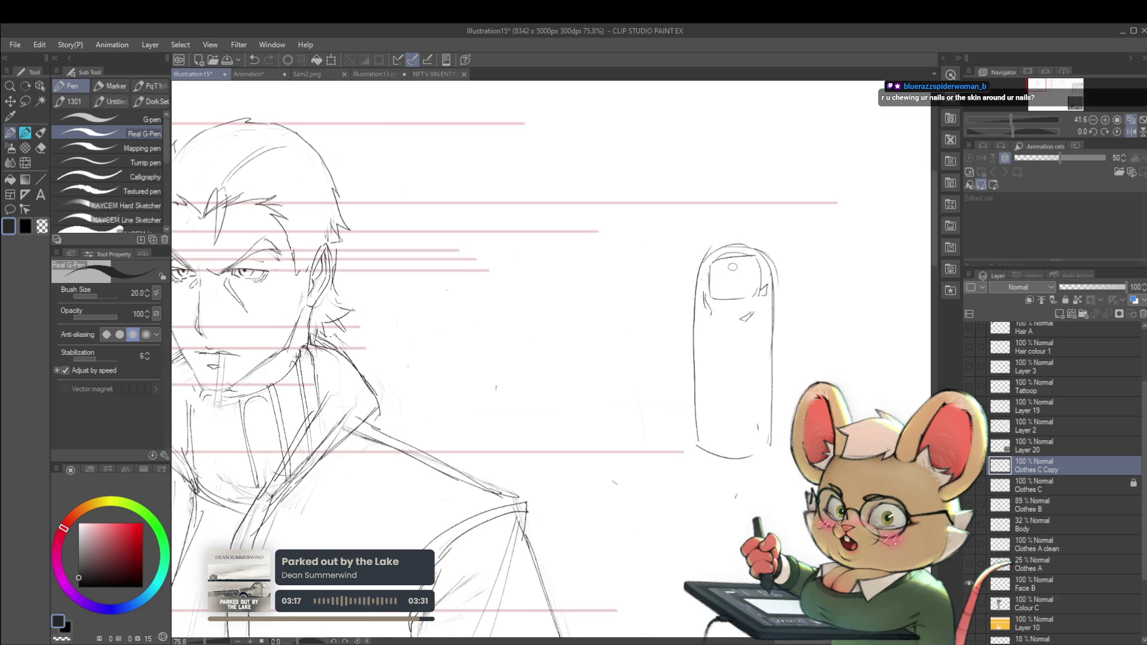
scroll(754, 258, down, 8)
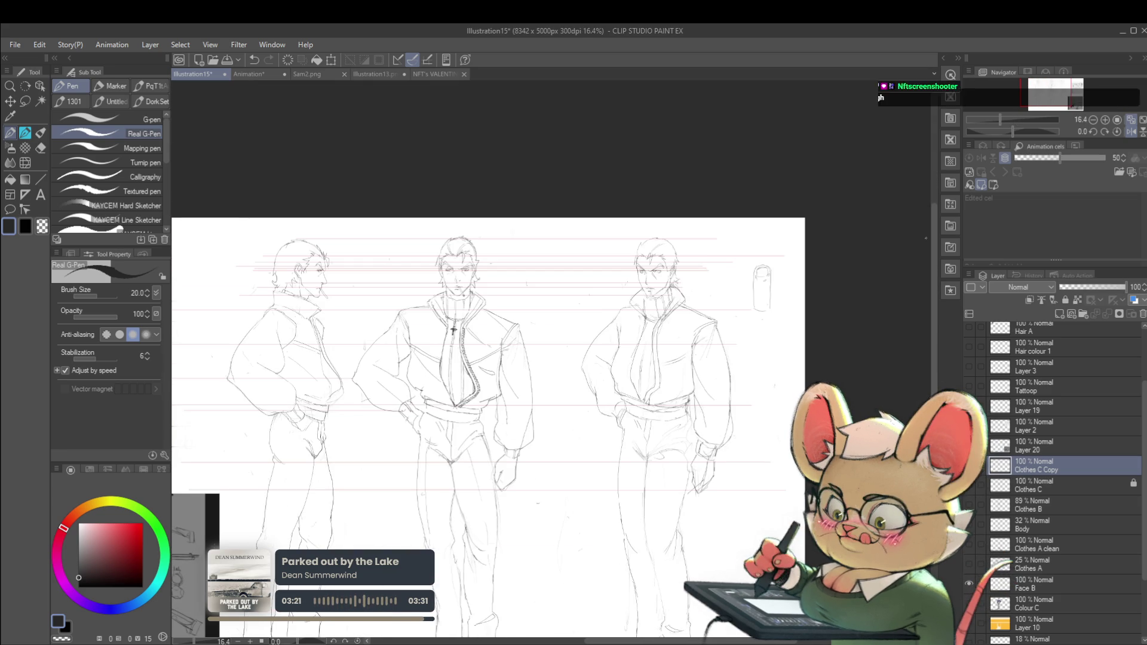
scroll(704, 254, up, 7)
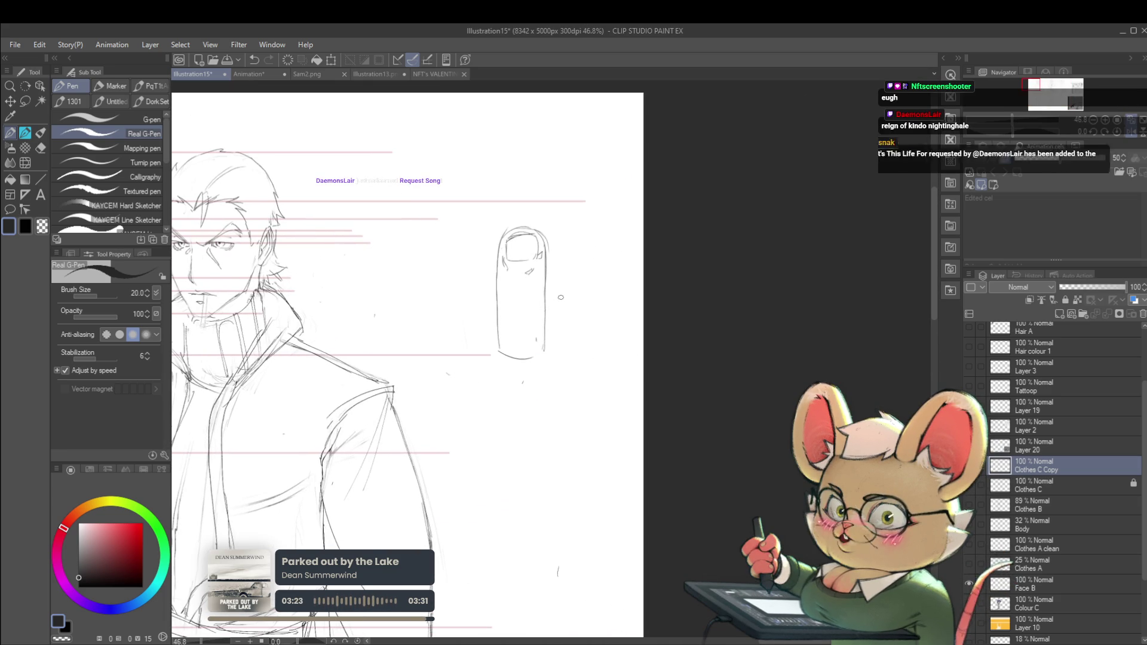
Step: Add a pointing-finger sketch, then undo most of the finger and nail strokes
mouse_move(558, 299)
mouse_down()
mouse_move(600, 281)
mouse_move(620, 300)
mouse_move(565, 325)
mouse_up()
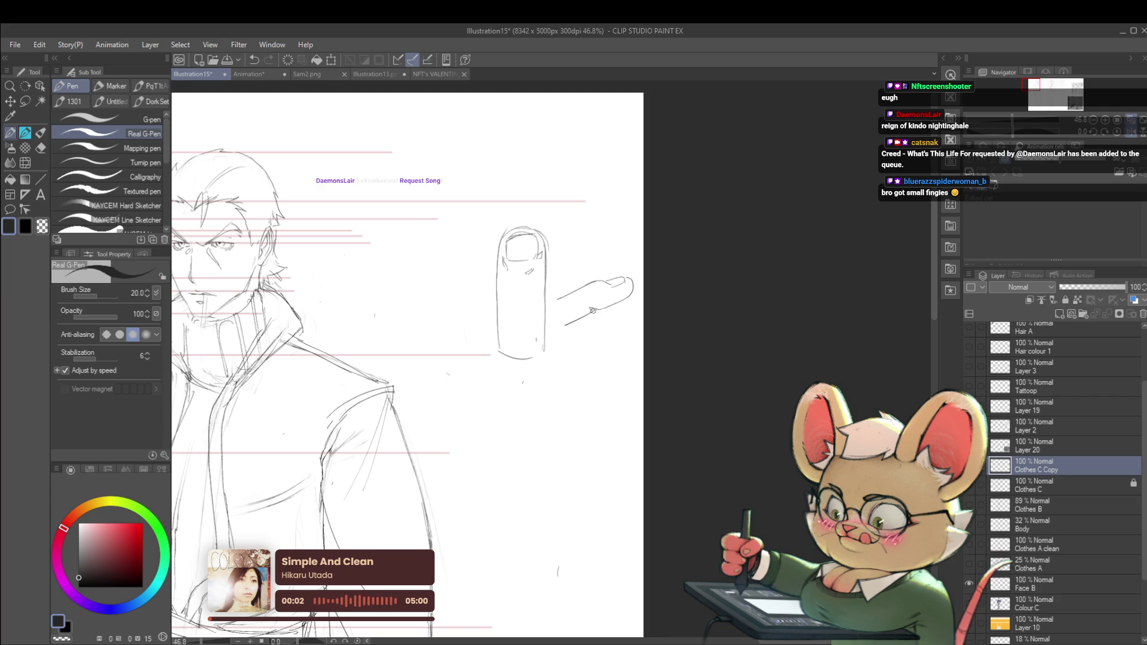
scroll(598, 308, down, 2)
scroll(596, 251, up, 3)
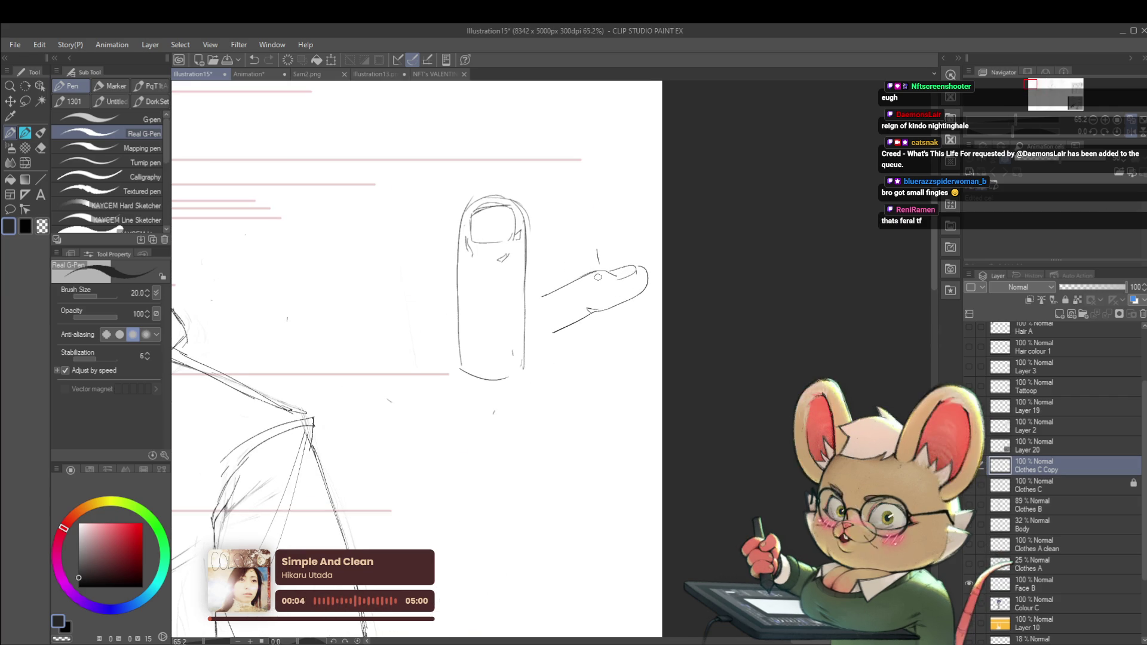
drag(596, 250, 598, 264)
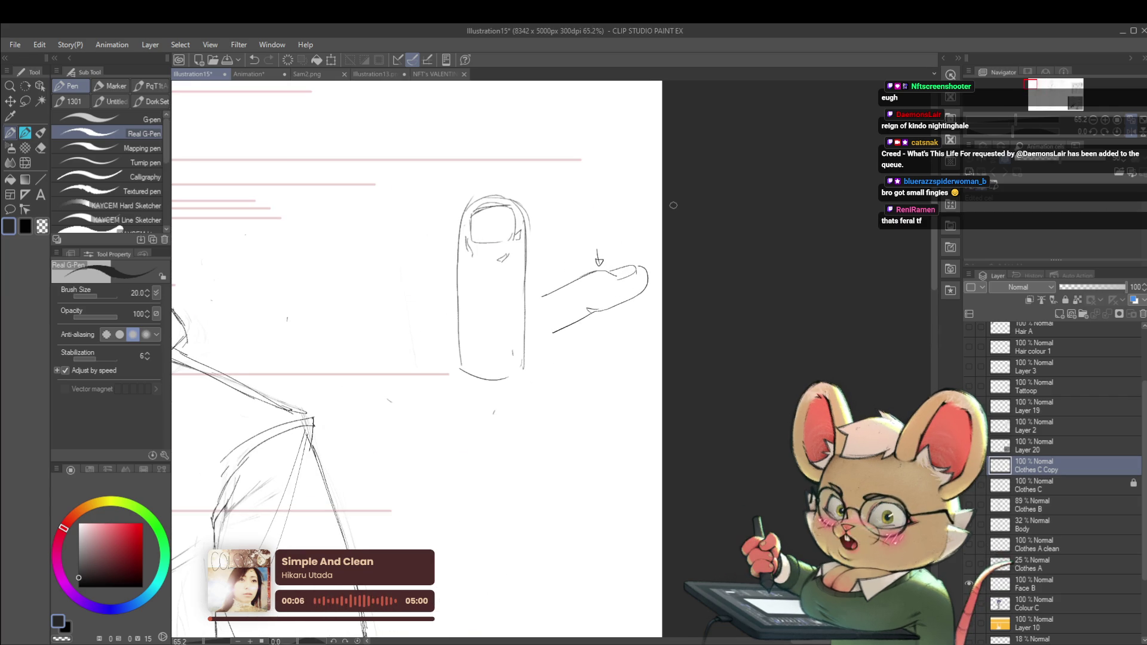
key(ctrl+z)
key(ctrl+z)
key(ctrl+z)
key(ctrl+z)
key(ctrl+z)
key(ctrl+z)
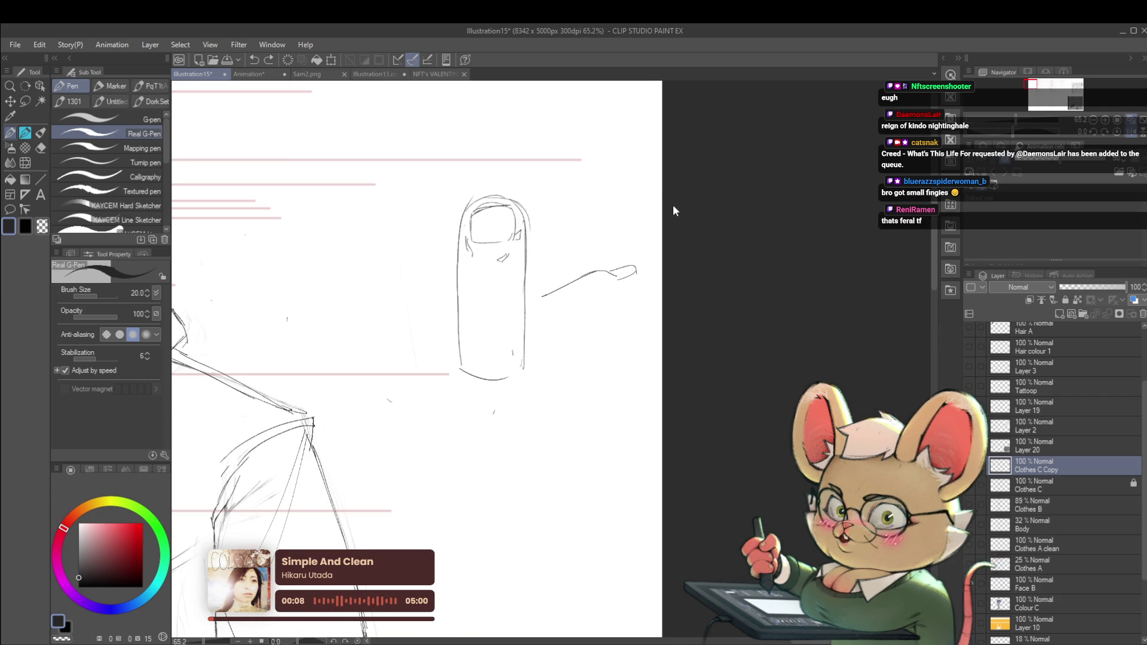
scroll(667, 338, down, 2)
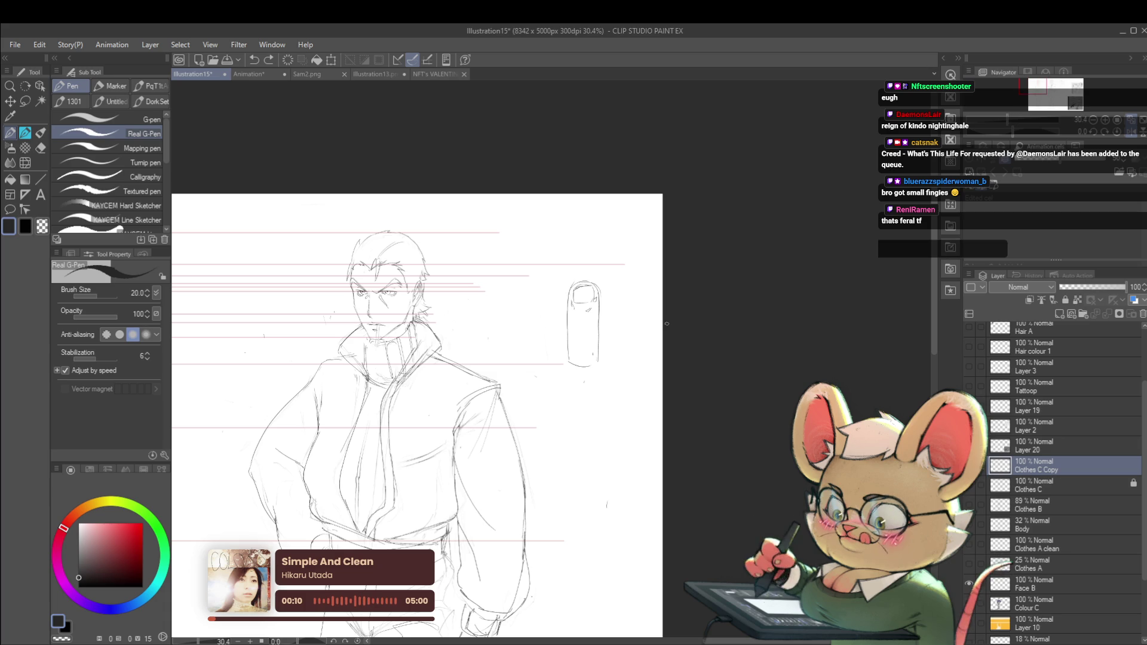
key(ctrl+z)
key(ctrl+z)
key(ctrl+z)
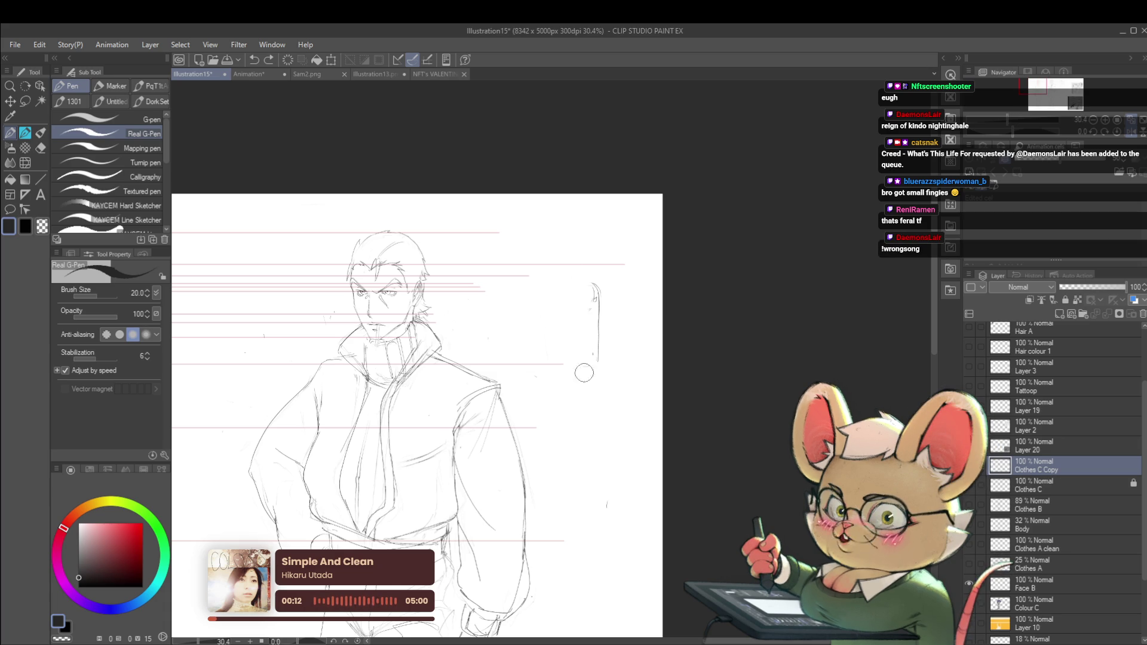
scroll(604, 292, down, 2)
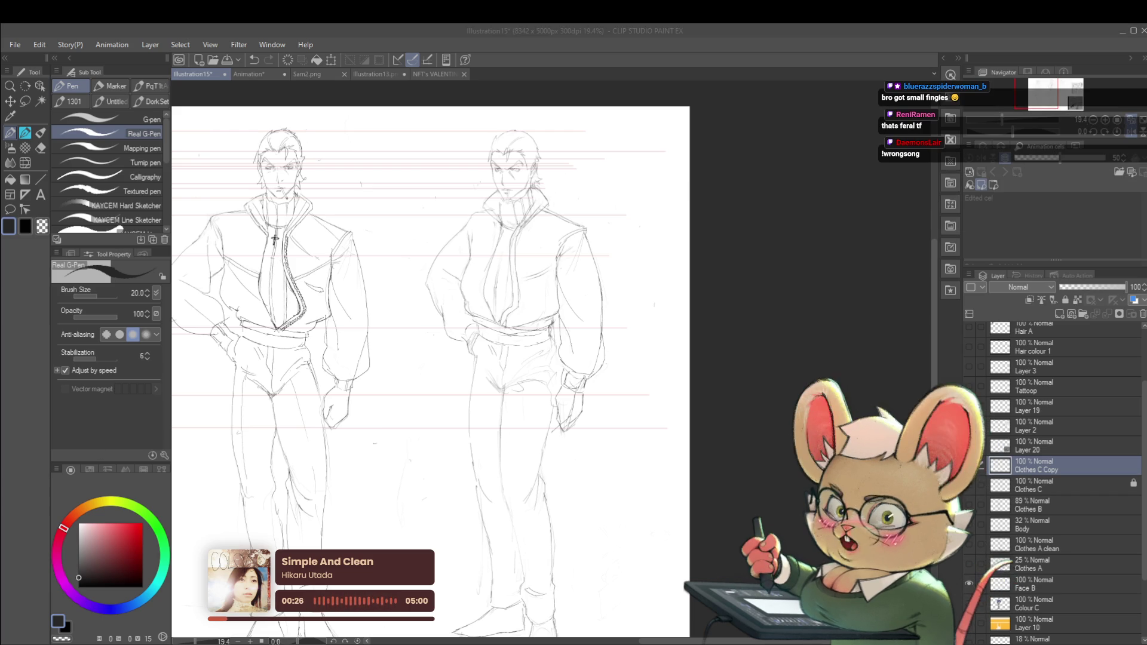
Step: Lasso the left figure's hanging arm and rotate it about six degrees
click(1126, 134)
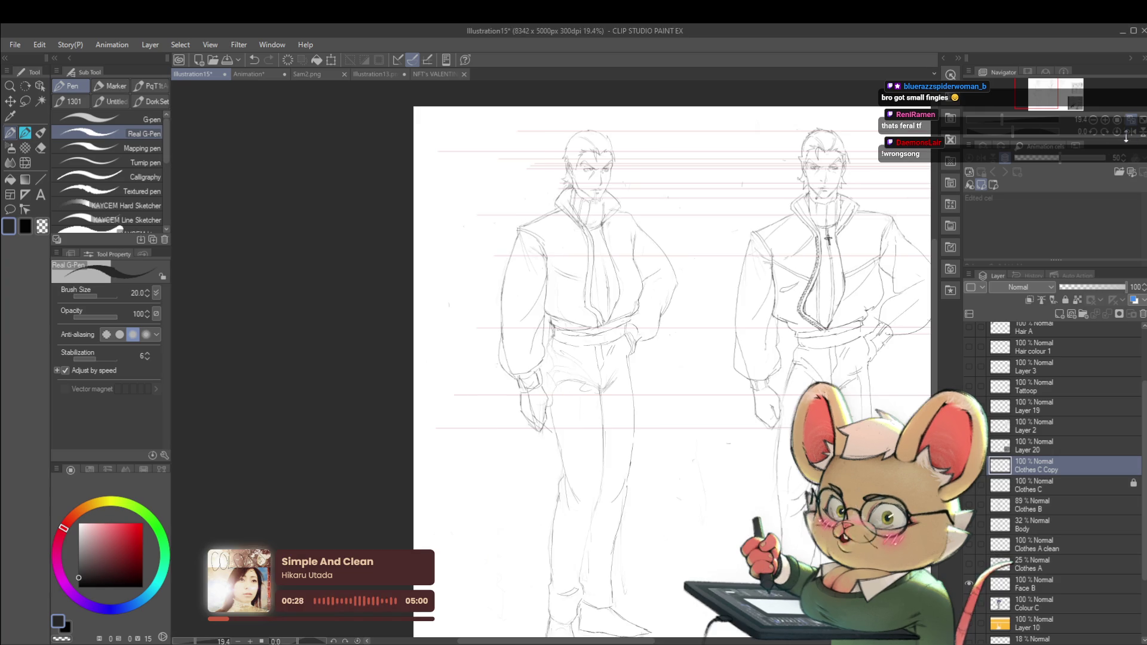
scroll(643, 261, down, 2)
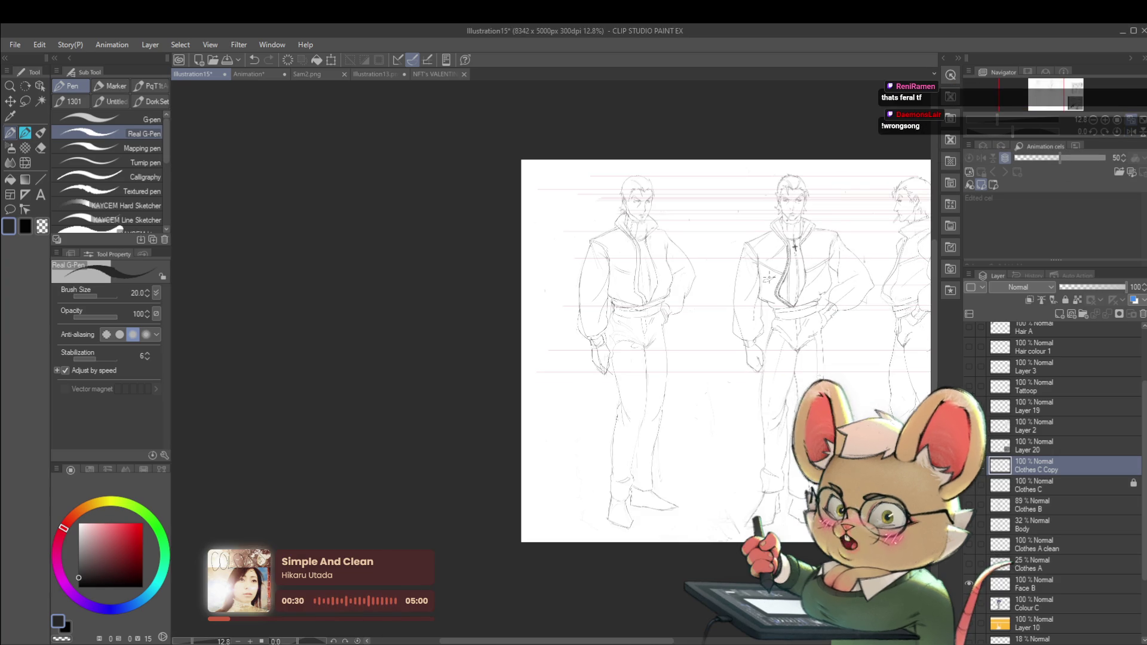
scroll(643, 261, up, 2)
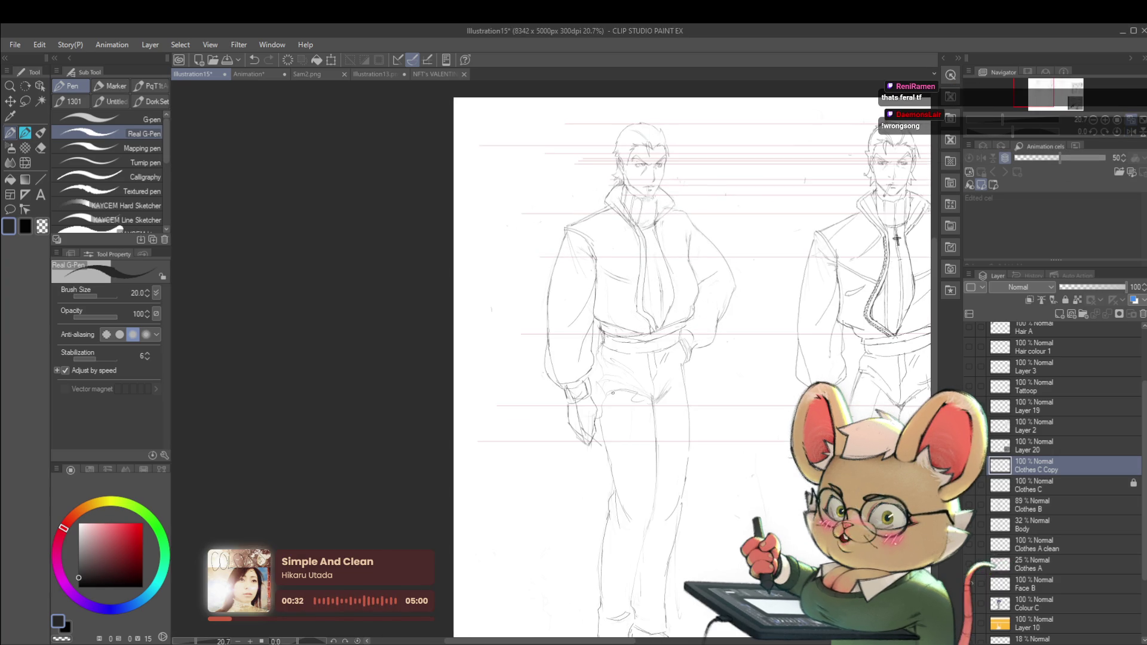
key(m)
mouse_move(580, 451)
mouse_down()
mouse_move(529, 335)
mouse_move(562, 221)
mouse_move(601, 241)
mouse_up()
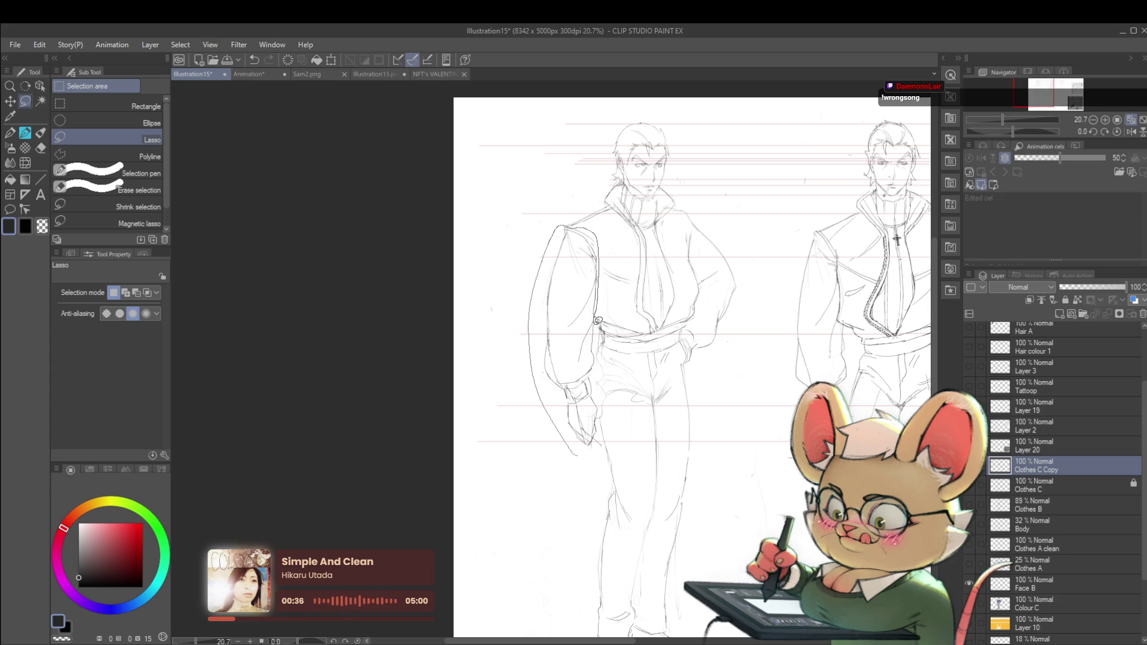
drag(598, 321, 601, 400)
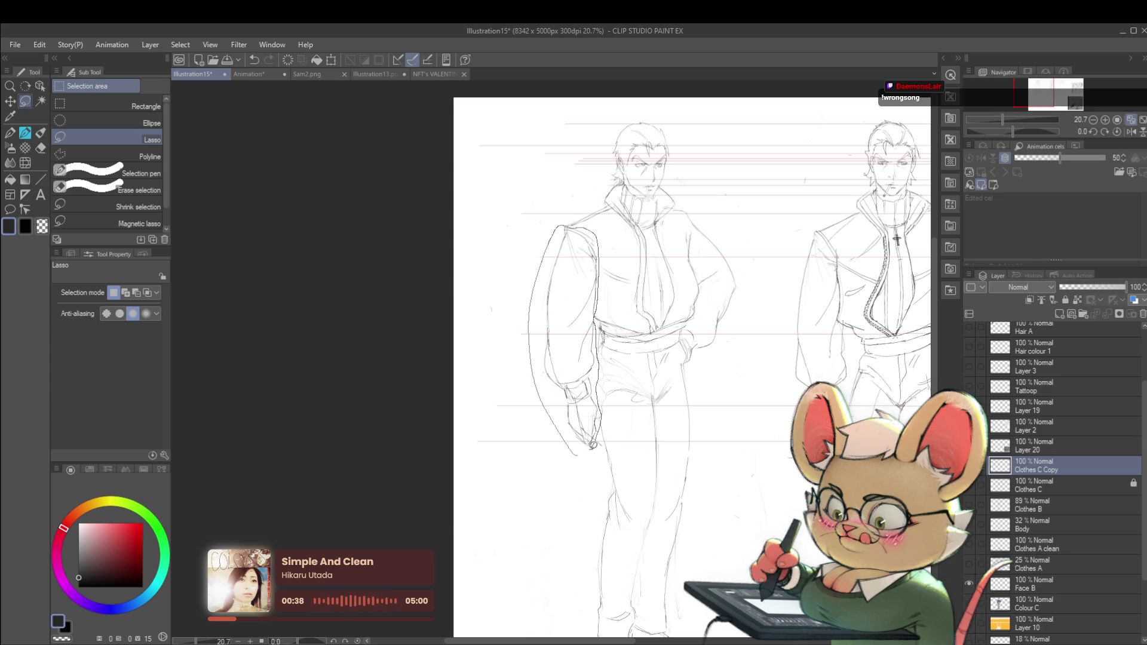
key(ctrl+t)
drag(592, 322, 586, 315)
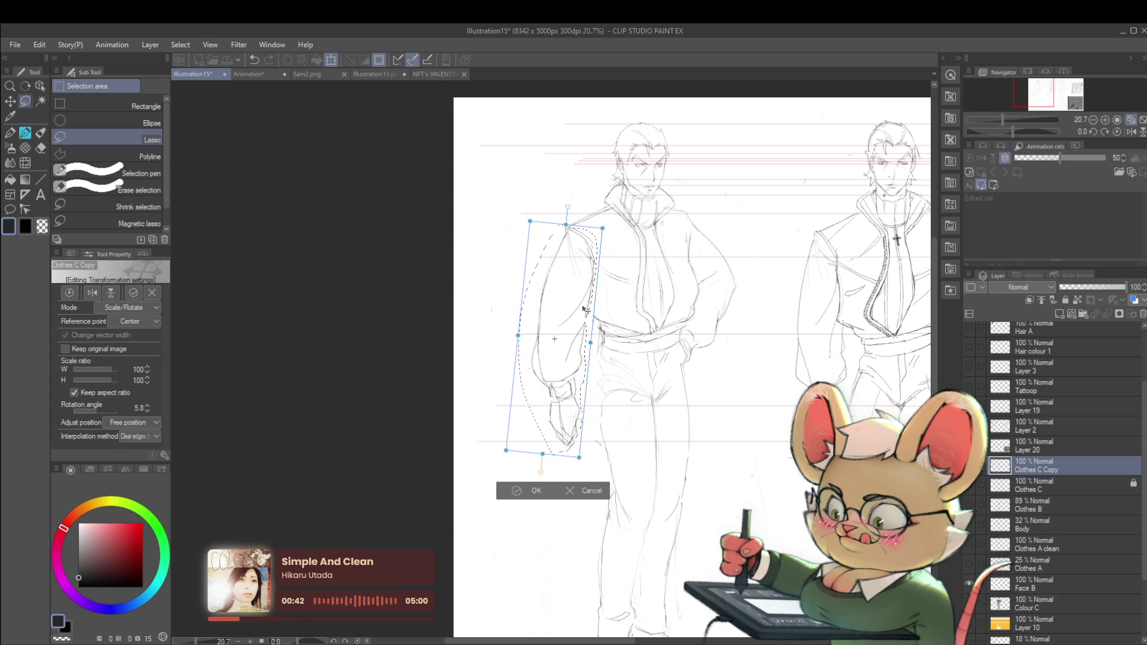
key(Return)
Step: Lasso the right figure's hanging arm and rotate it about three degrees after one retry
key(ctrl+minus)
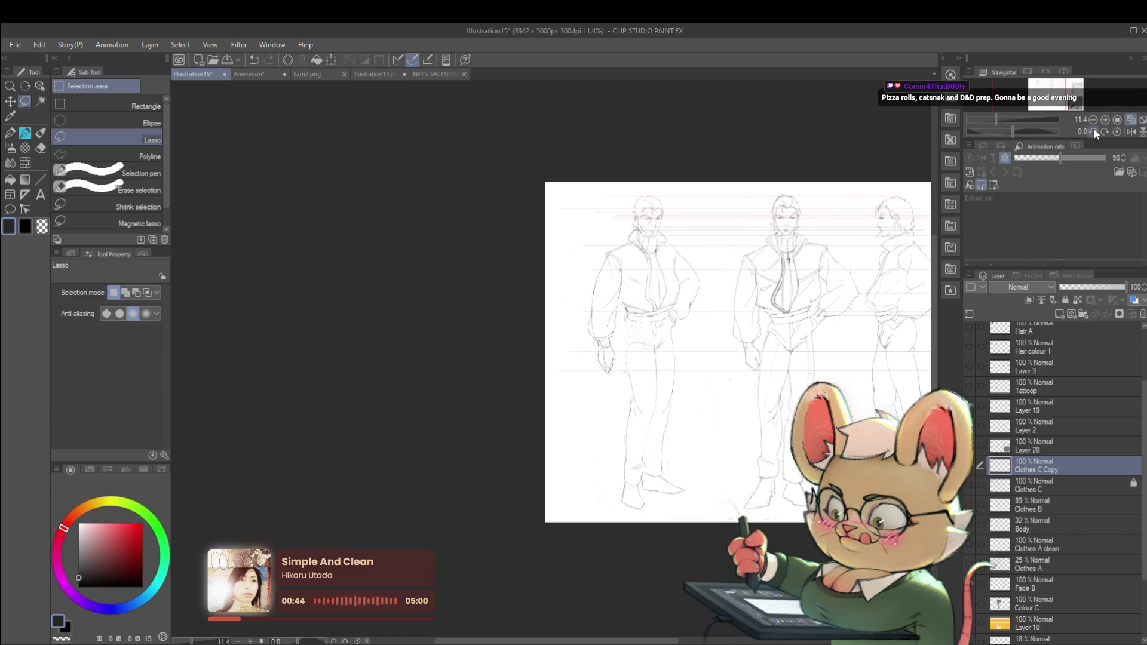
scroll(515, 314, up, 1)
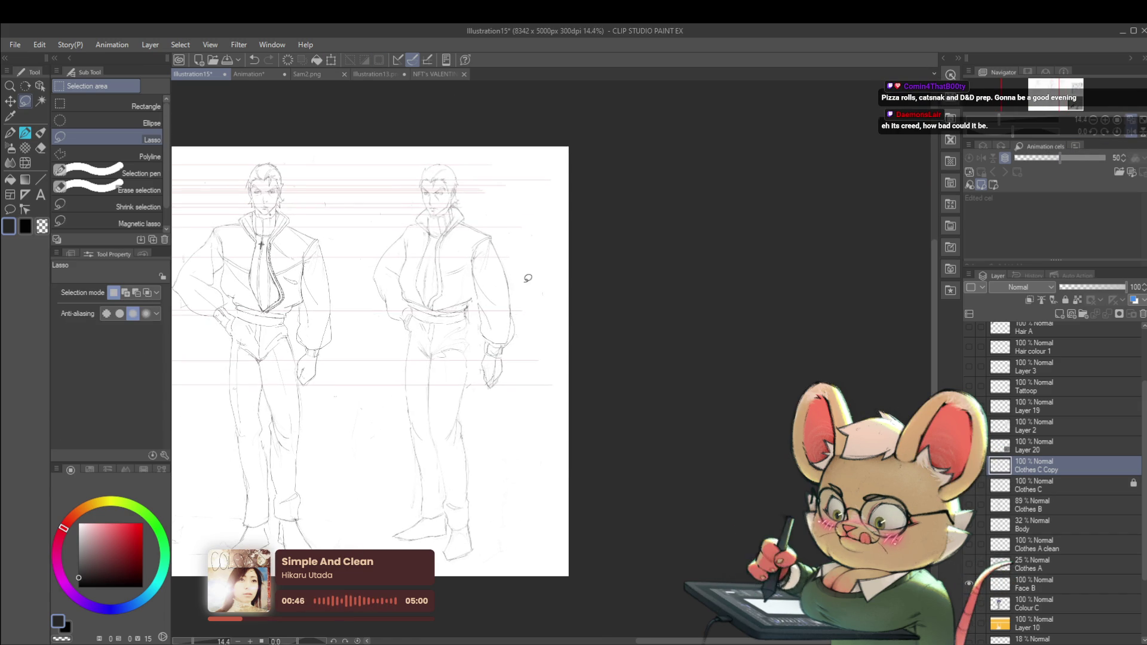
scroll(515, 314, up, 1)
mouse_move(481, 289)
mouse_down()
mouse_move(500, 308)
mouse_move(509, 273)
mouse_up()
key(ctrl+t)
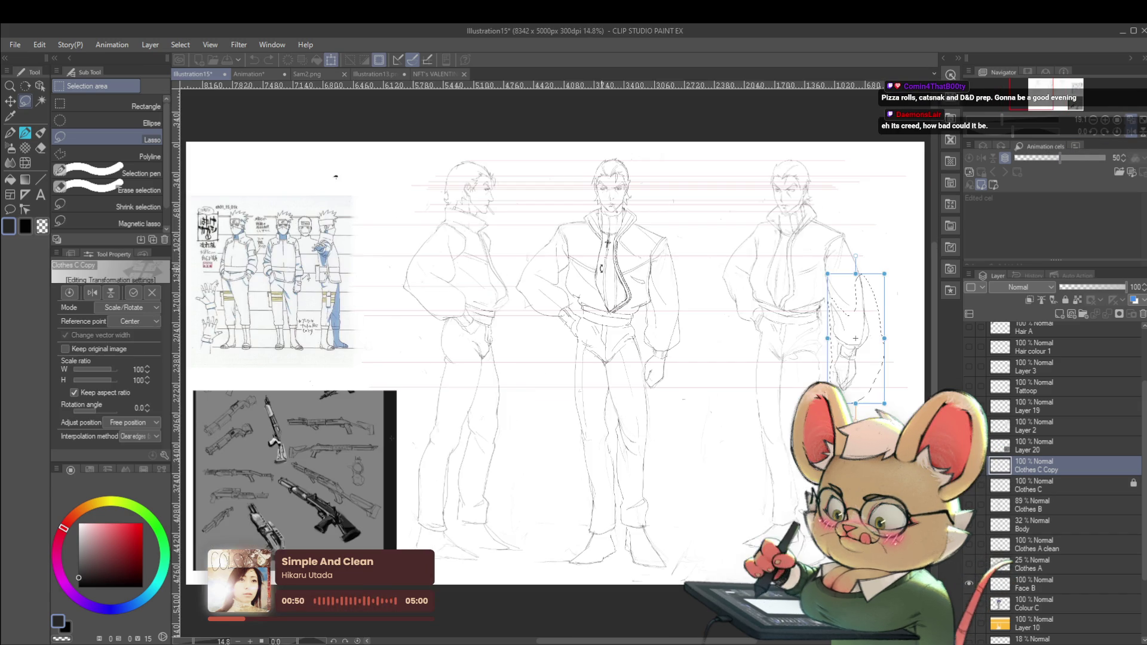
drag(733, 268, 748, 261)
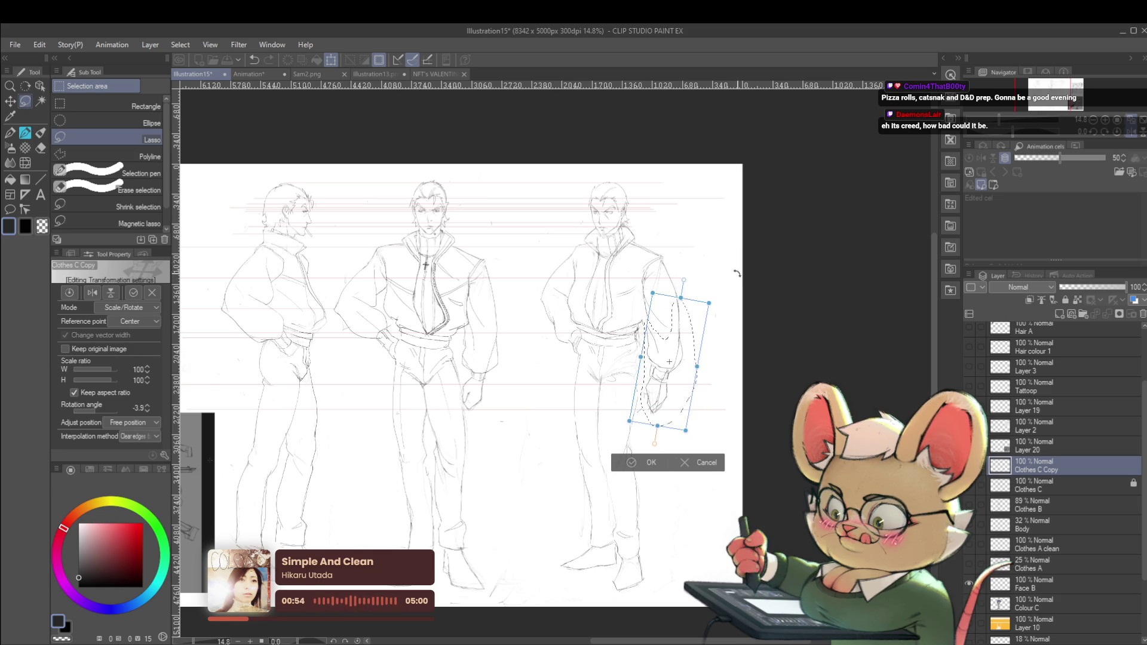
drag(684, 332, 677, 337)
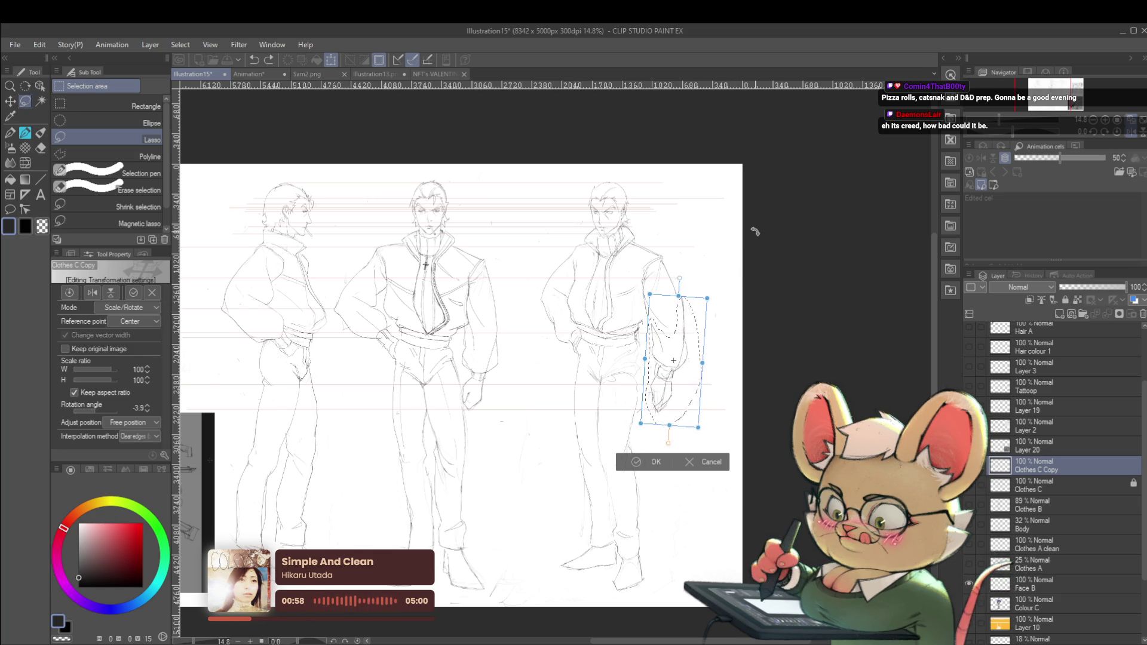
key(Return)
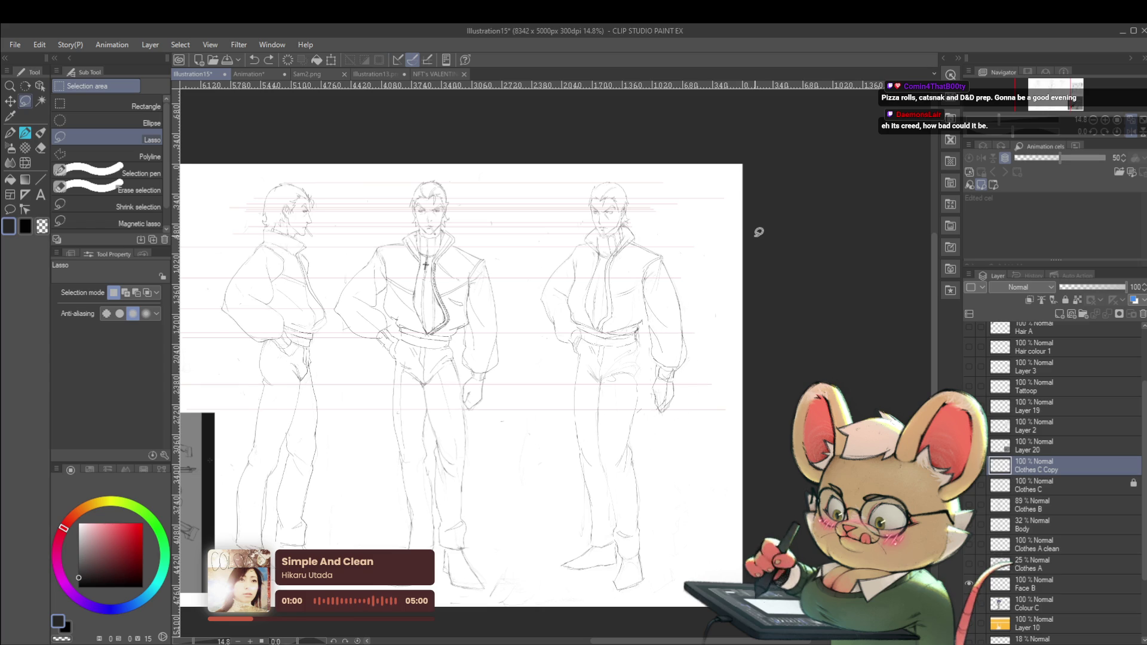
key(ctrl+z)
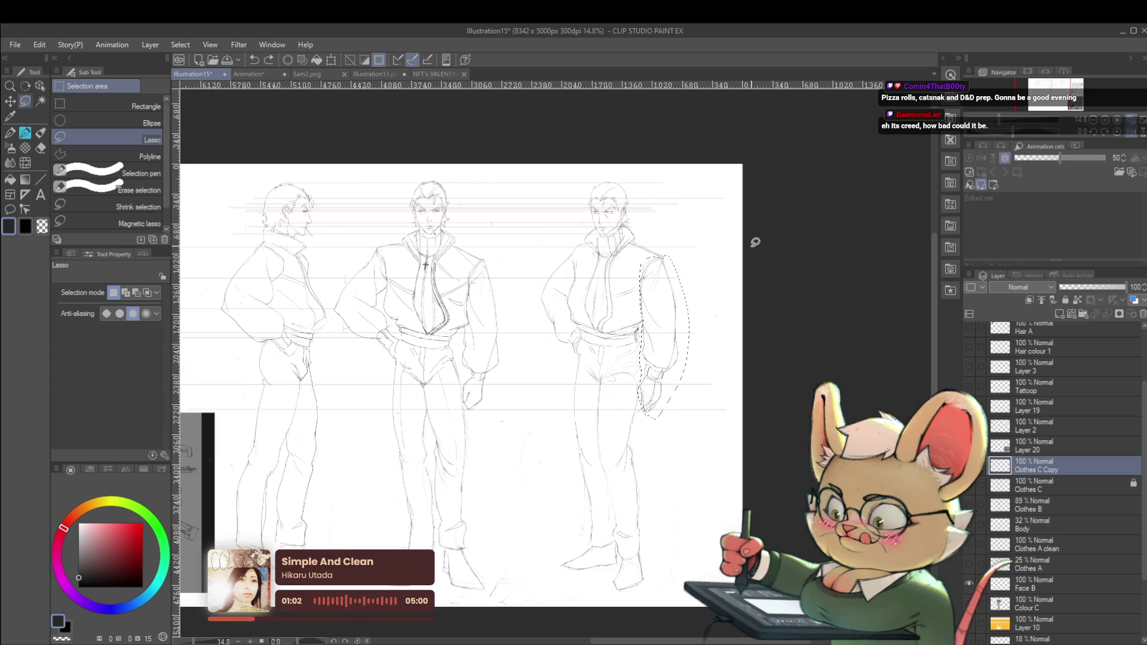
key(ctrl+t)
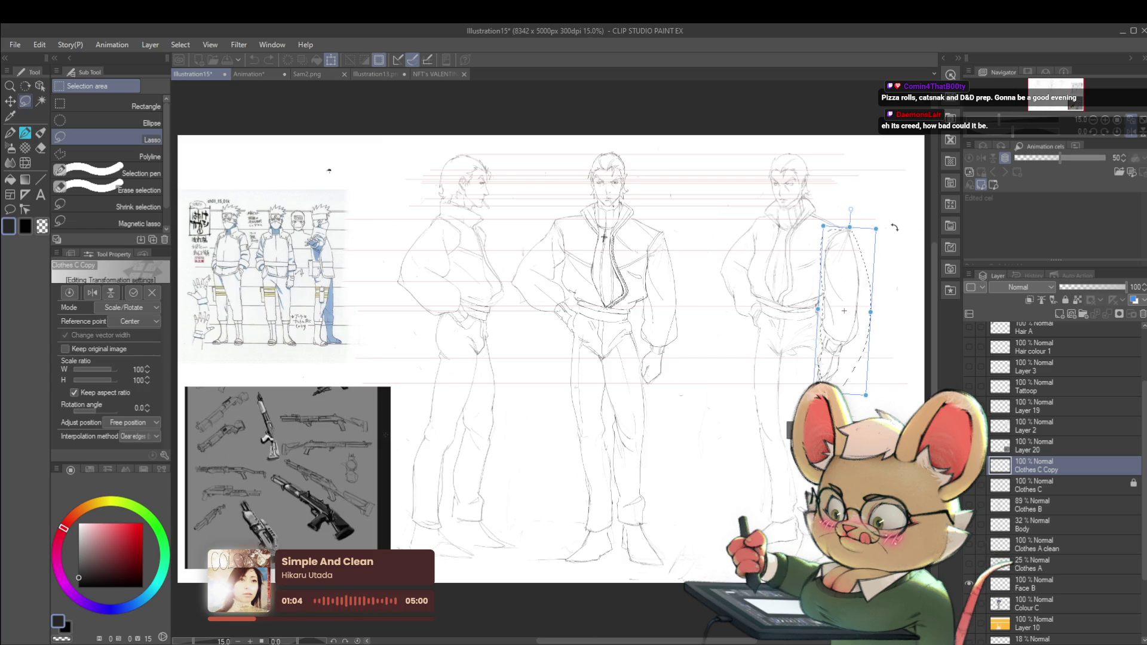
drag(895, 227, 894, 222)
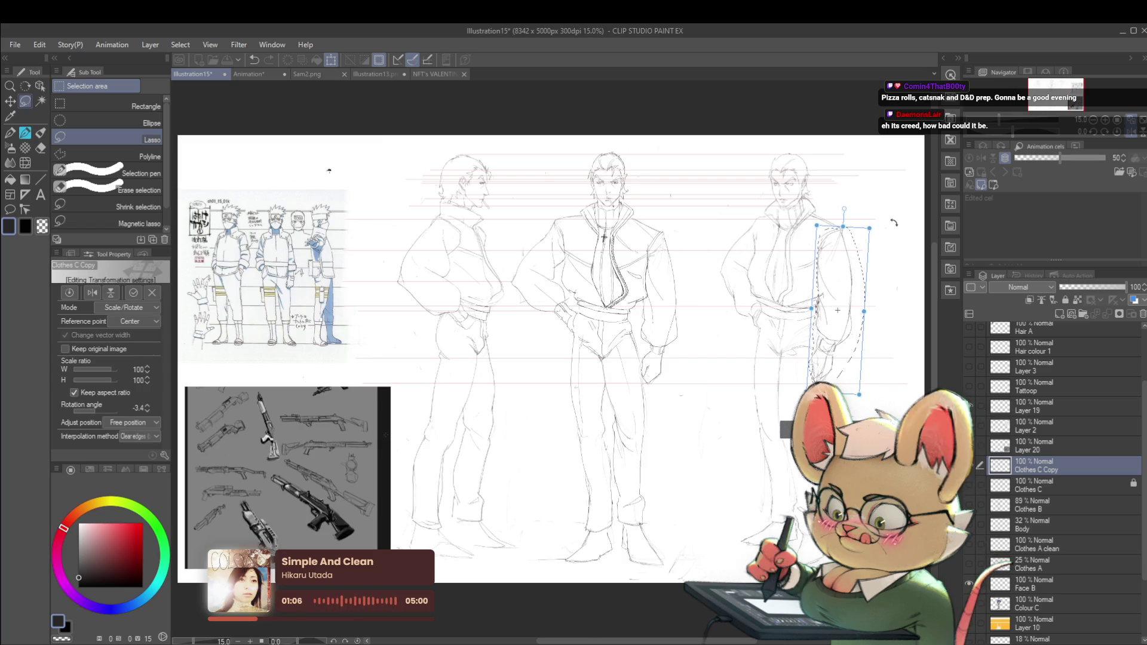
click(1126, 131)
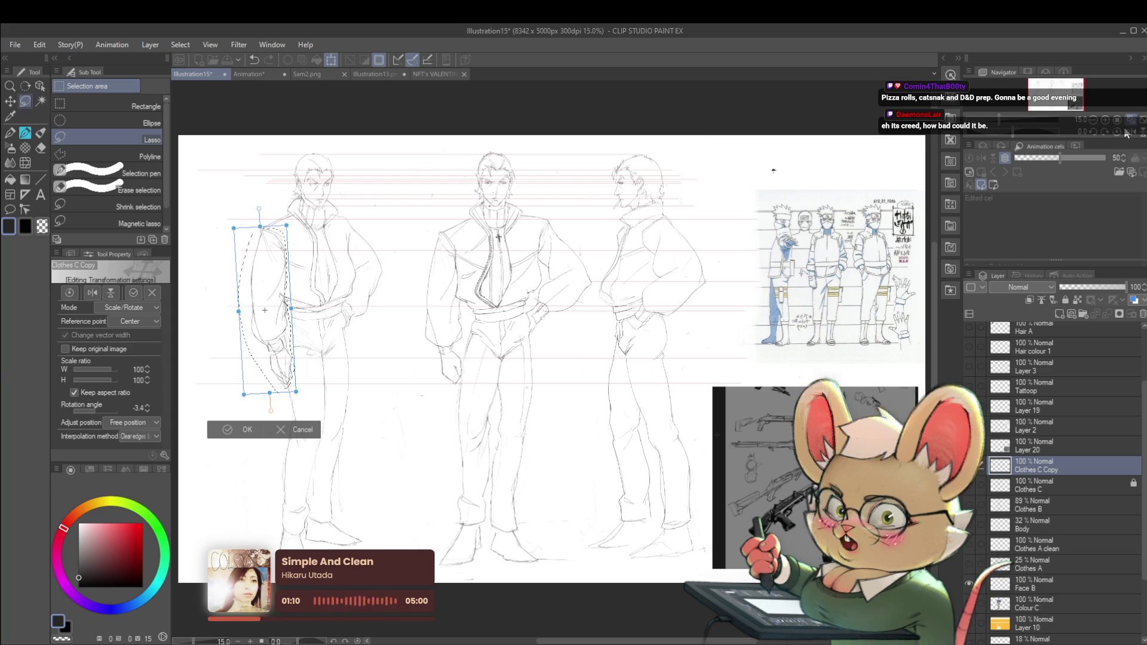
key(Return)
key(ctrl+plus)
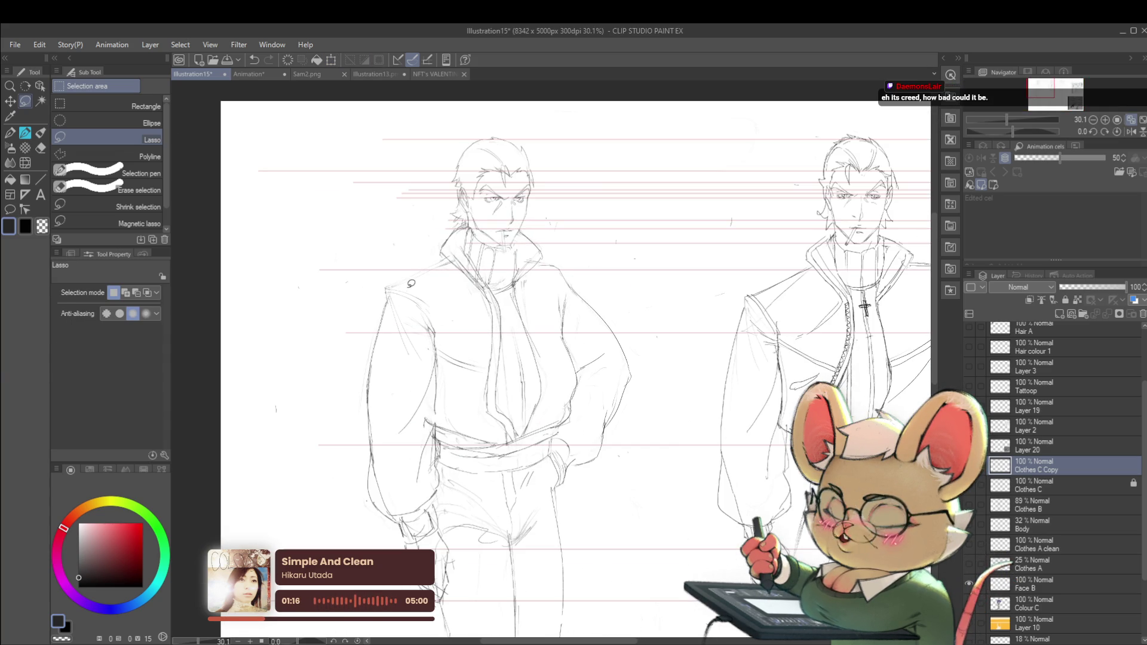
Step: Pick the Real G-Pen and zoom and scroll around to review all three figures
key(p)
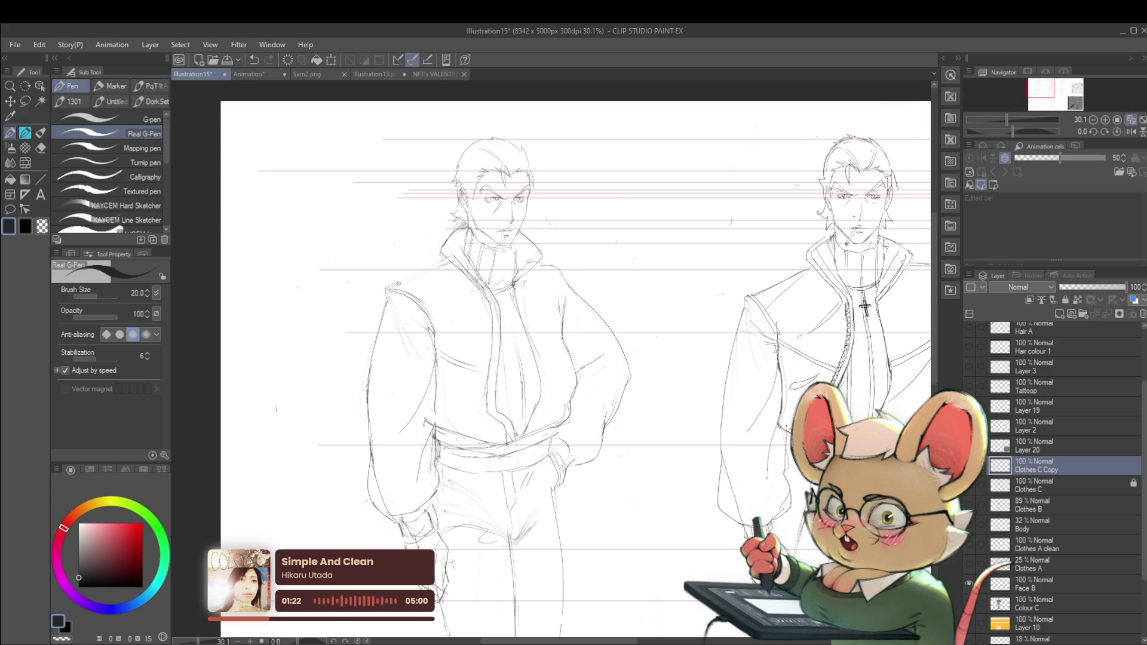
scroll(442, 257, down, 5)
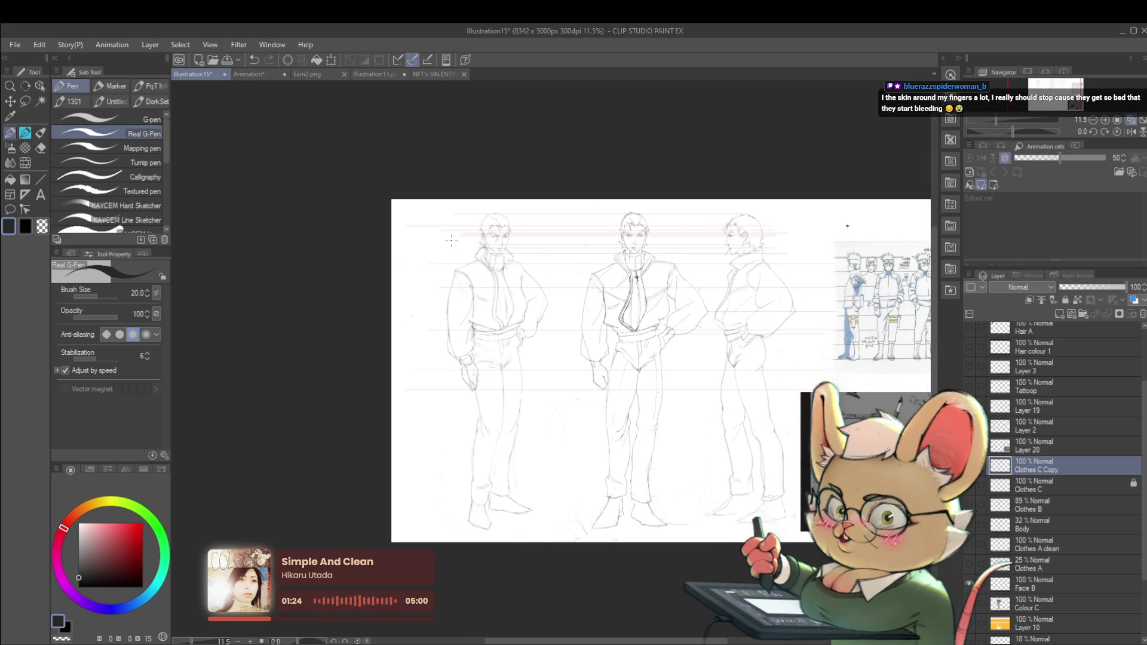
scroll(485, 307, up, 2)
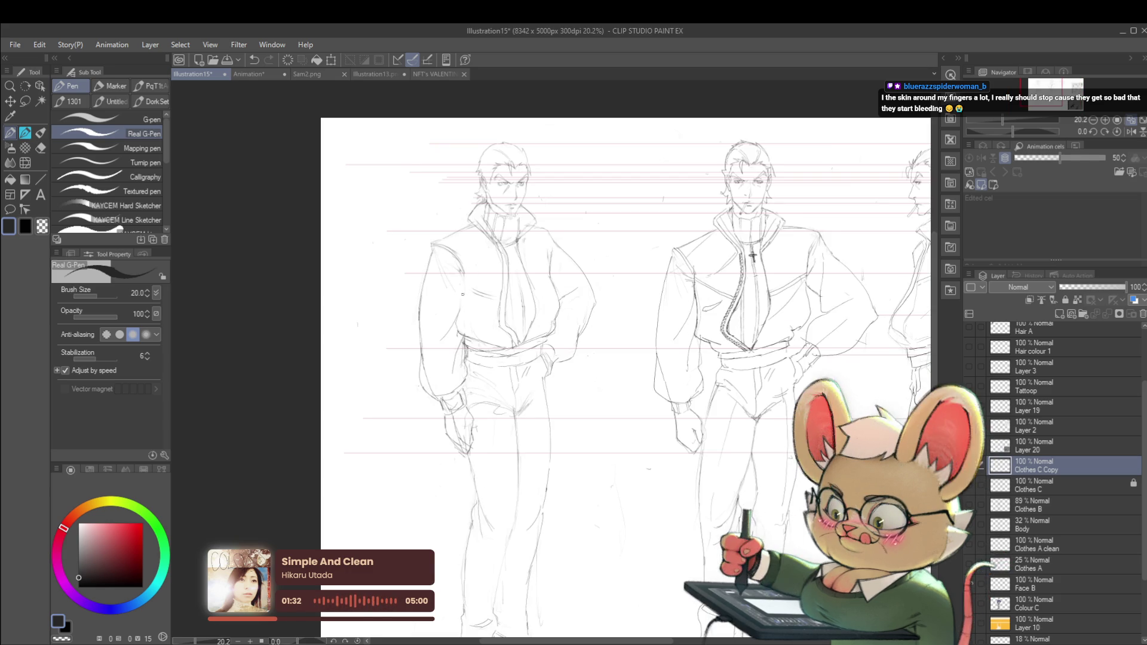
scroll(498, 241, down, 2)
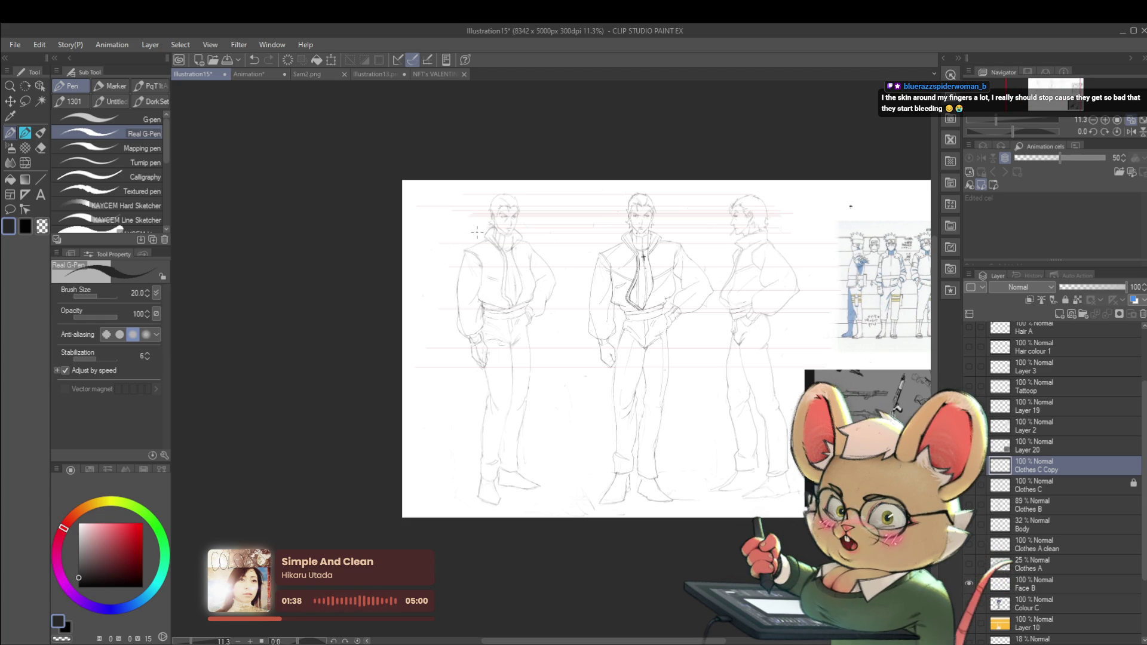
scroll(477, 232, right, 3)
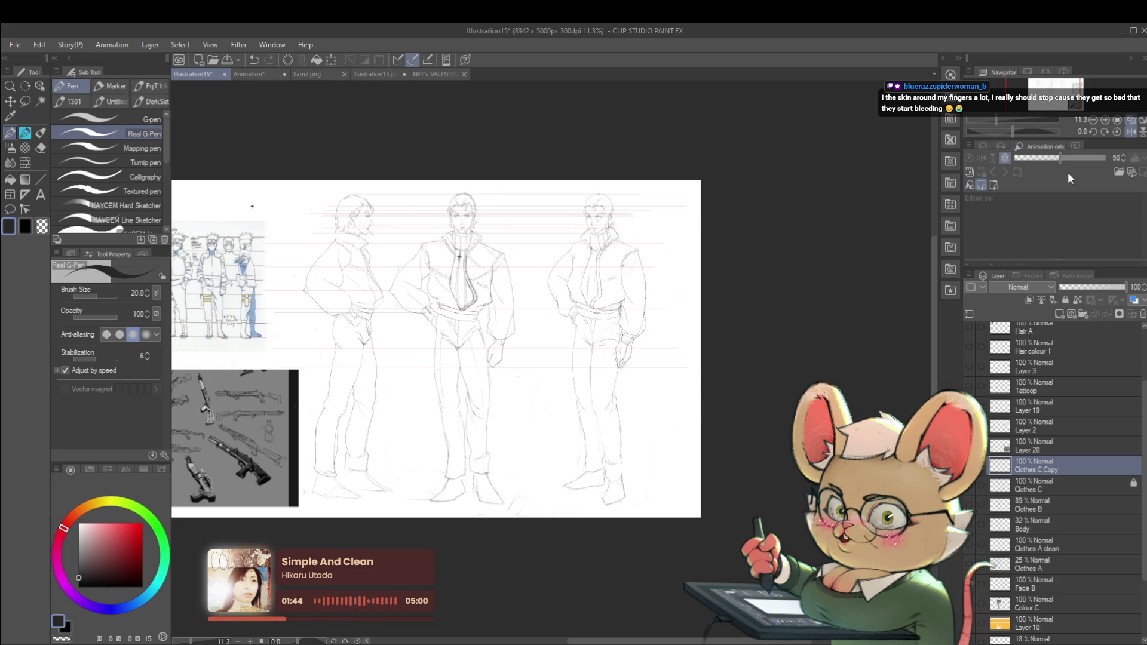
scroll(547, 348, left, 4)
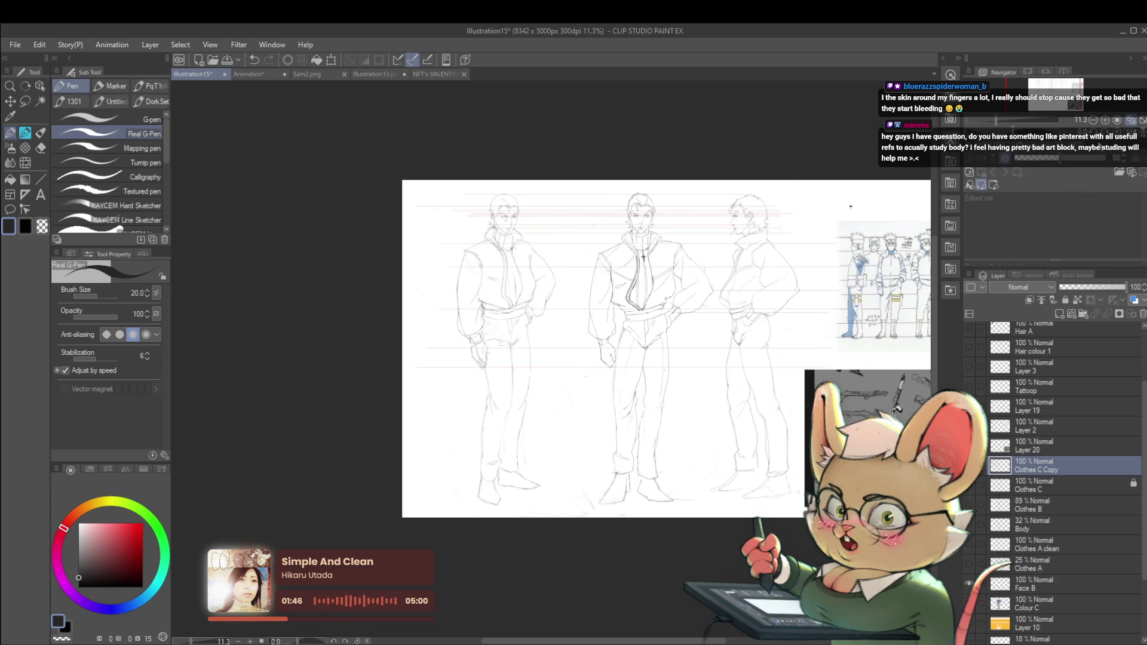
scroll(489, 251, up, 2)
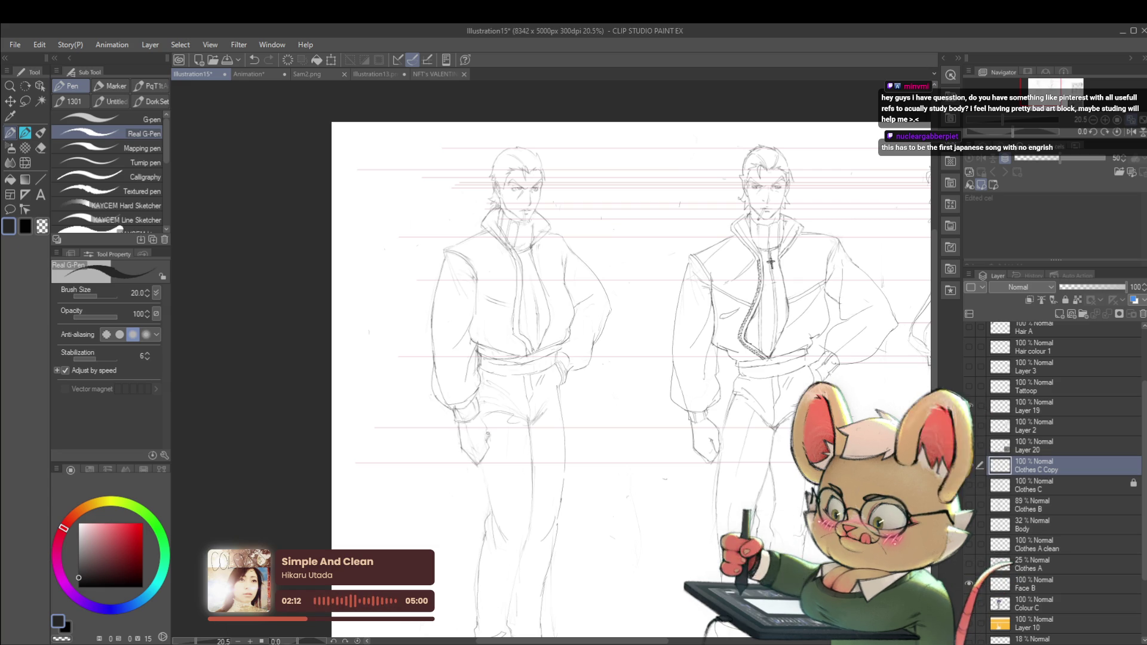
Step: Sketch pencil lines on the right figure's leg
scroll(489, 446, down, 3)
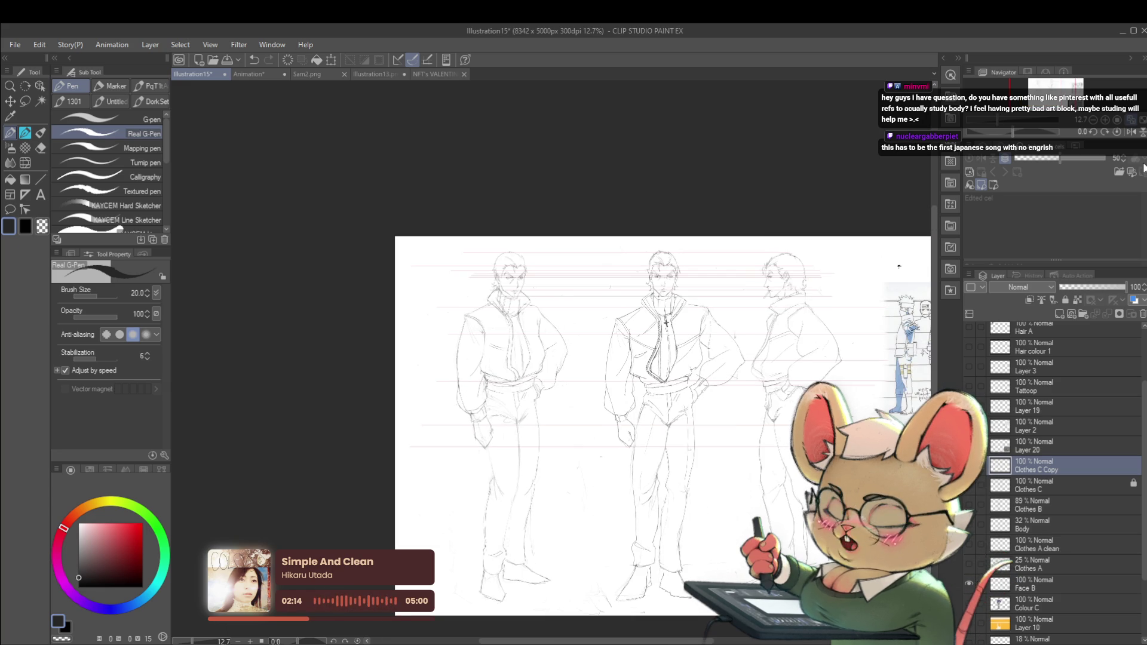
scroll(663, 425, right, 5)
scroll(685, 288, down, 3)
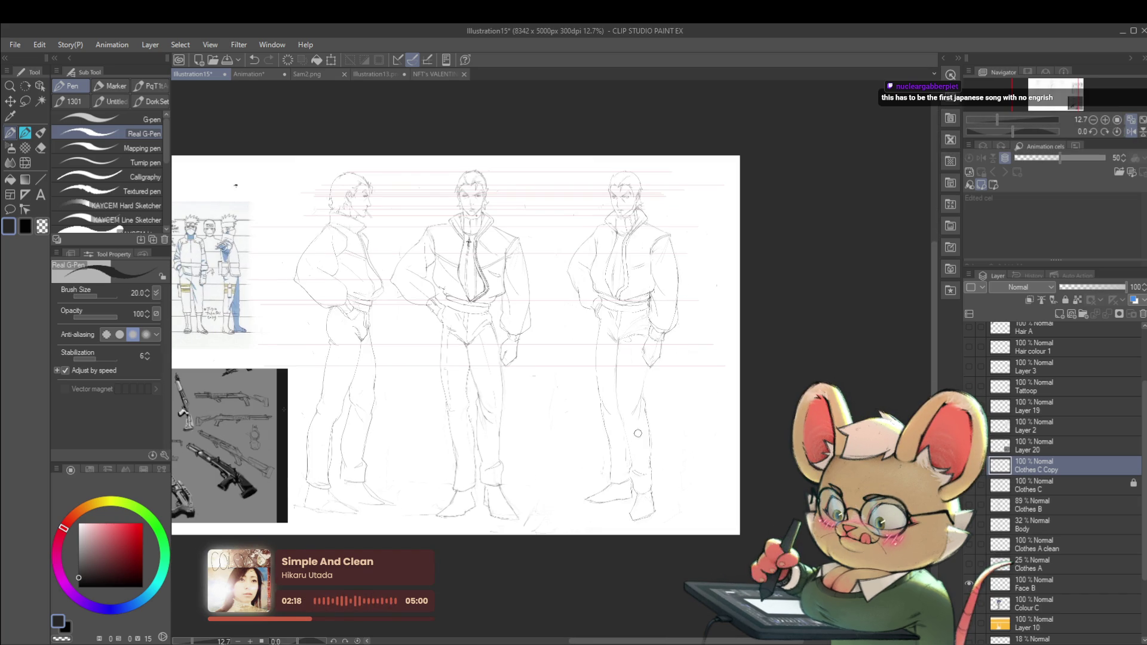
scroll(635, 341, up, 2)
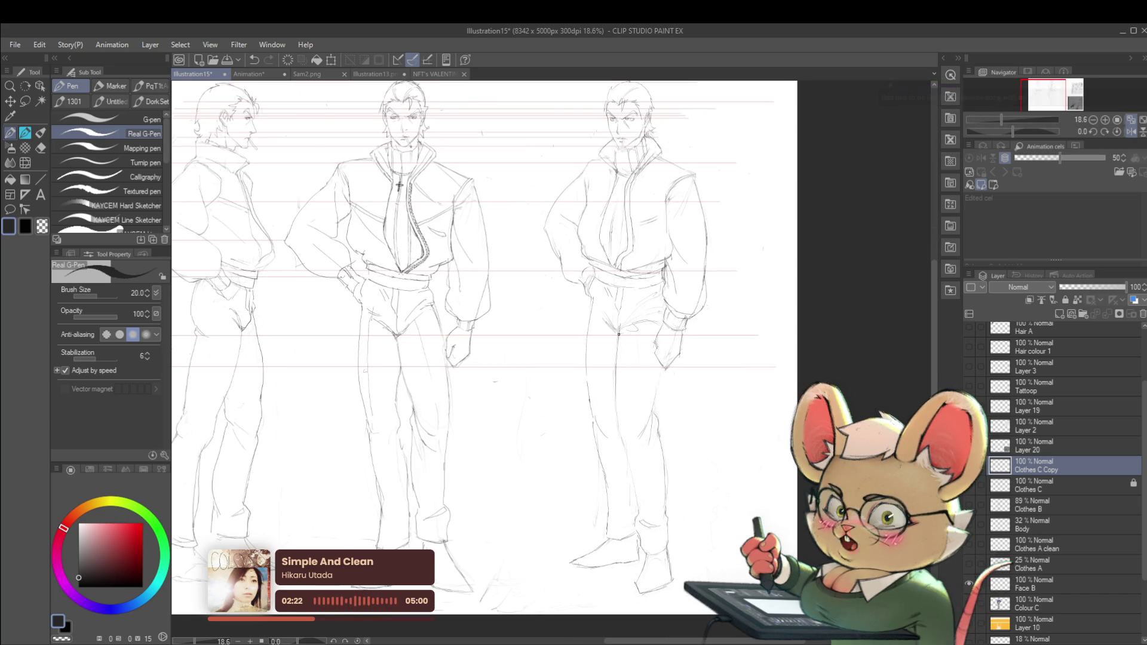
drag(618, 337, 623, 418)
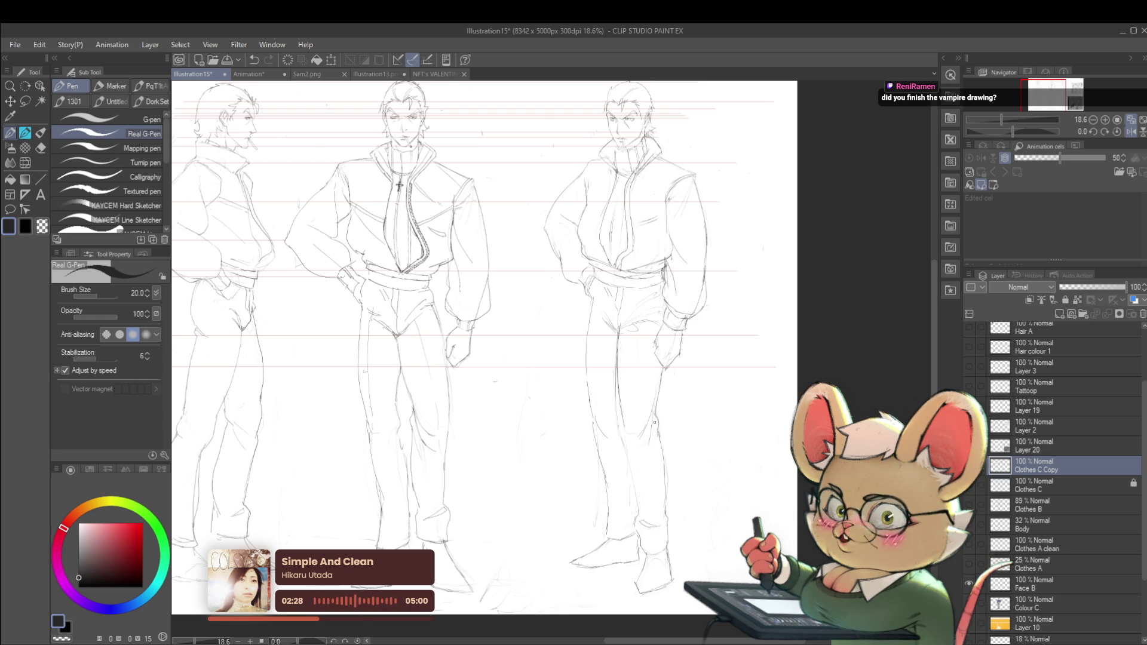
Step: Mirror the canvas view horizontally to check the turnaround figures
scroll(662, 413, down, 2)
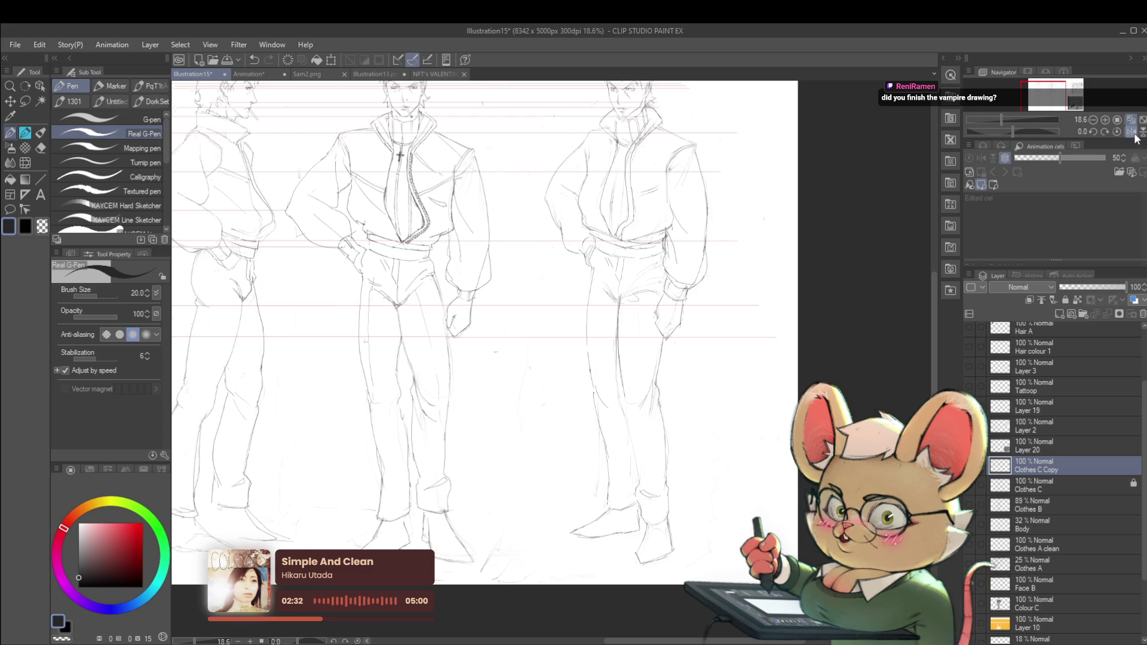
scroll(1137, 137, left, 3)
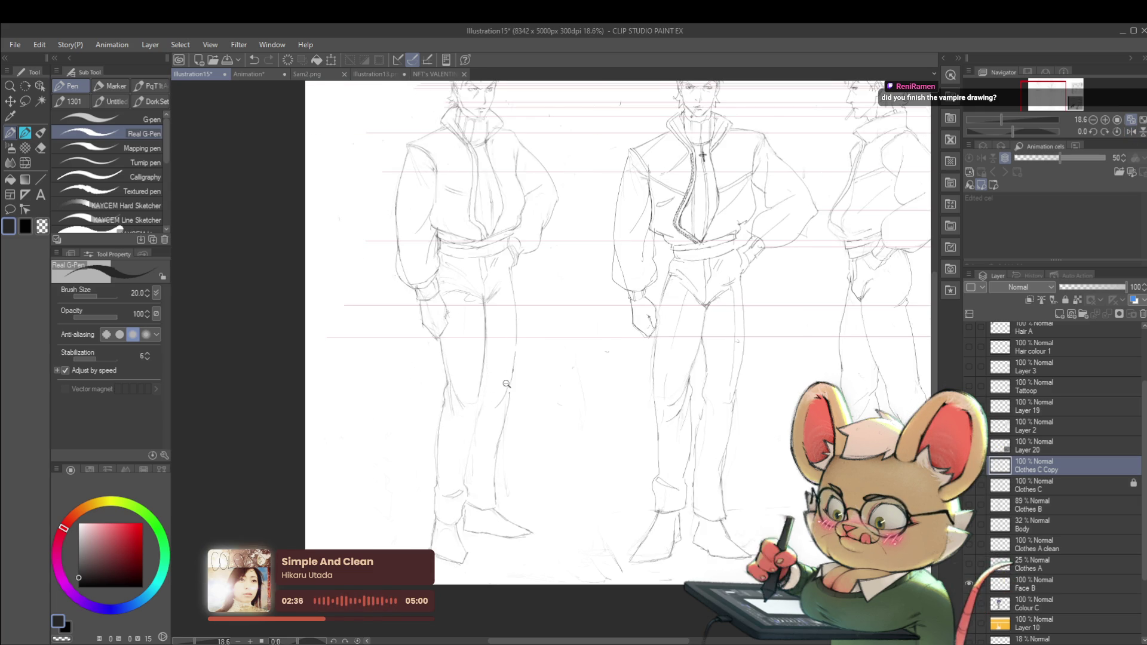
scroll(506, 384, down, 2)
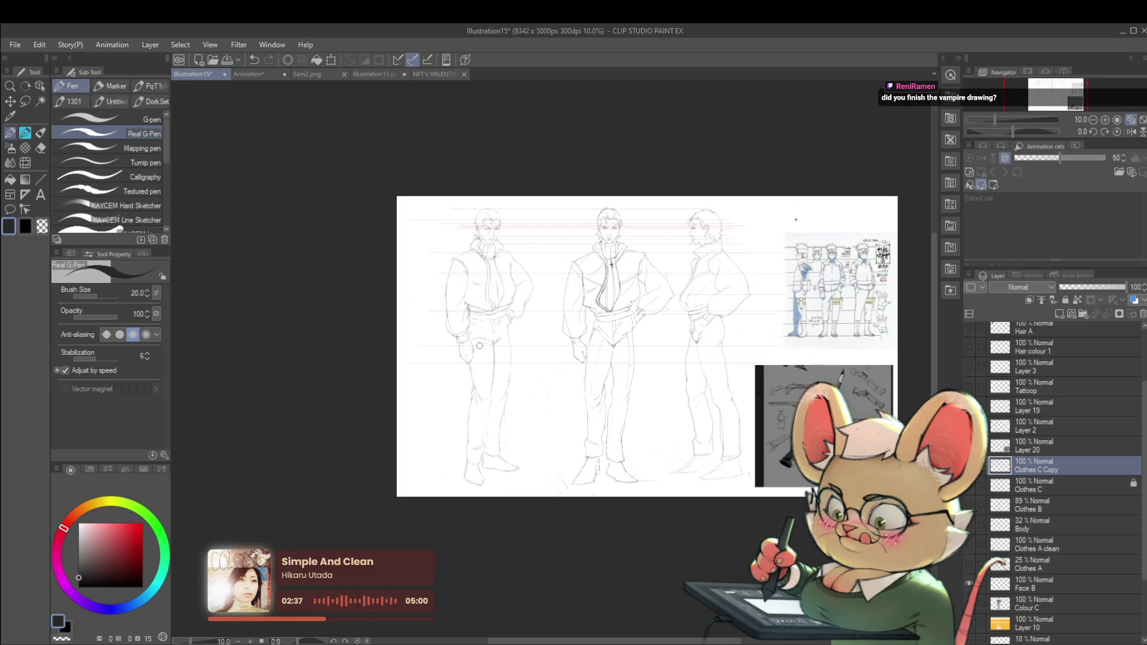
click(1130, 133)
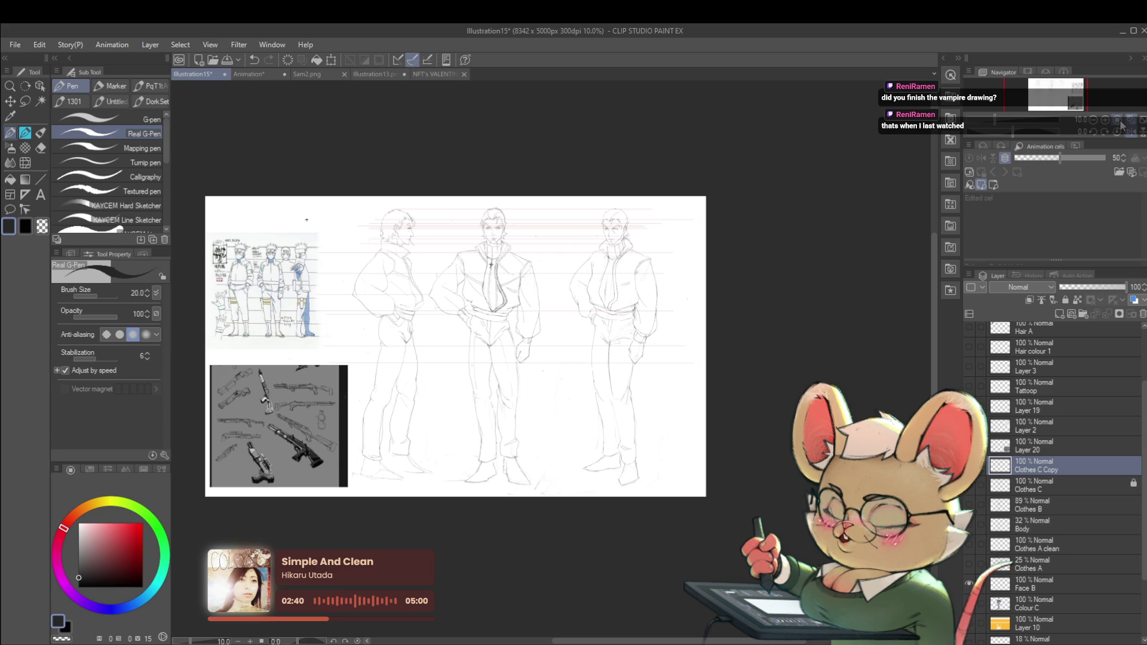
Step: Zoom in on the figures, then switch to the Illustration13.png group sketch
scroll(687, 392, up, 1)
scroll(653, 379, up, 1)
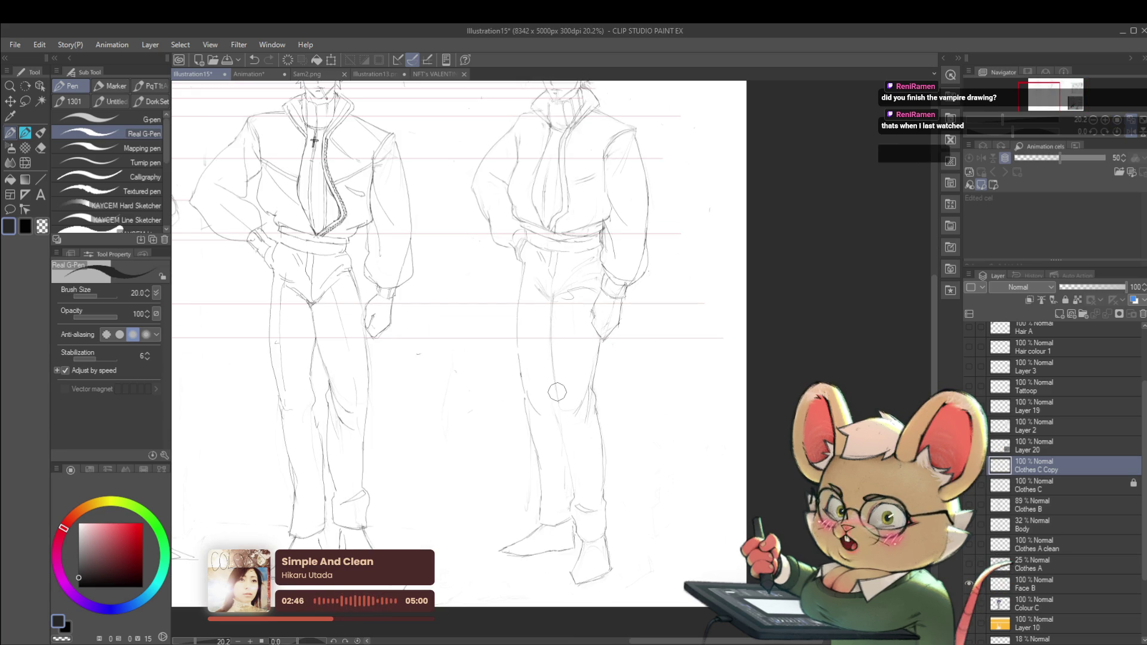
click(381, 77)
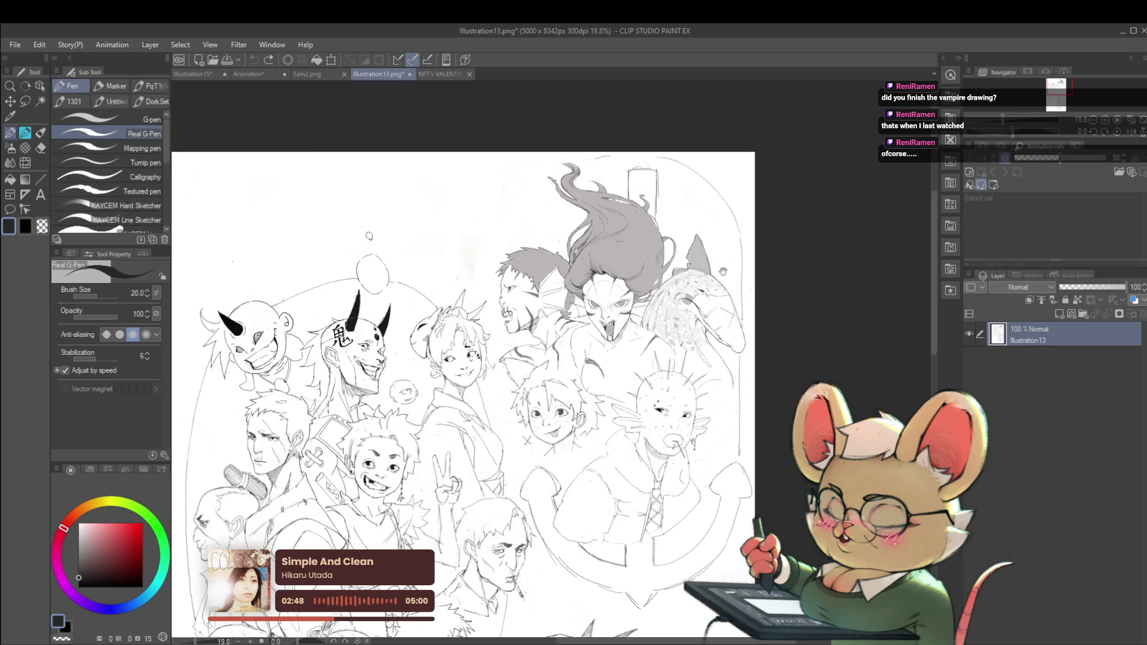
mouse_move(695, 431)
mouse_down()
mouse_move(694, 299)
mouse_move(681, 239)
mouse_move(675, 291)
mouse_up()
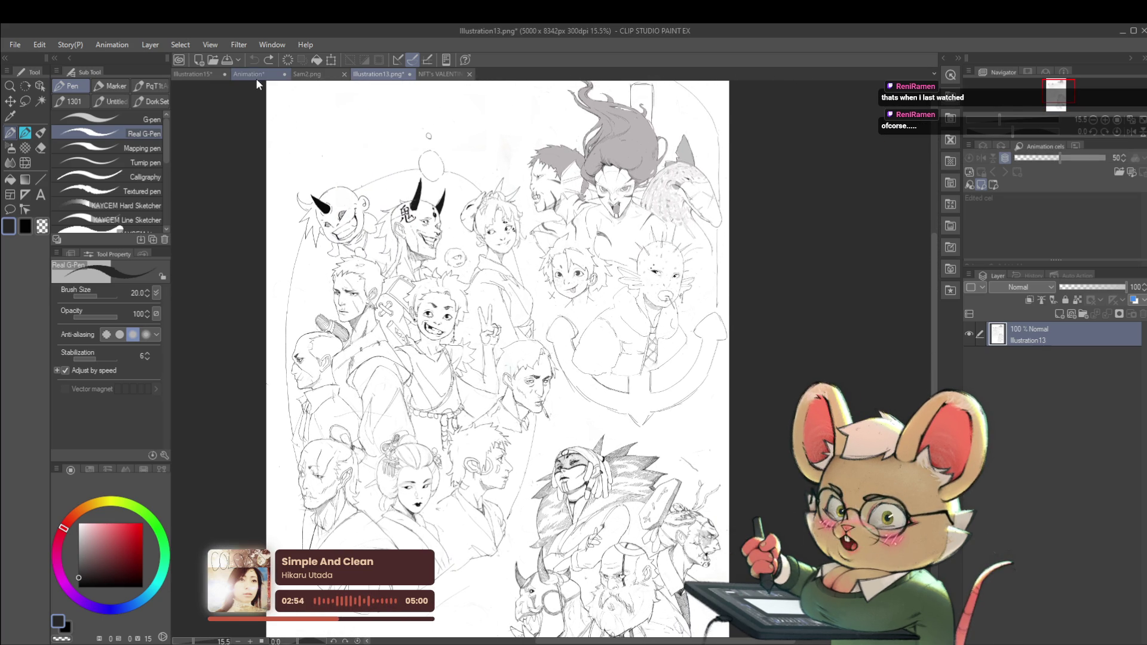
click(258, 75)
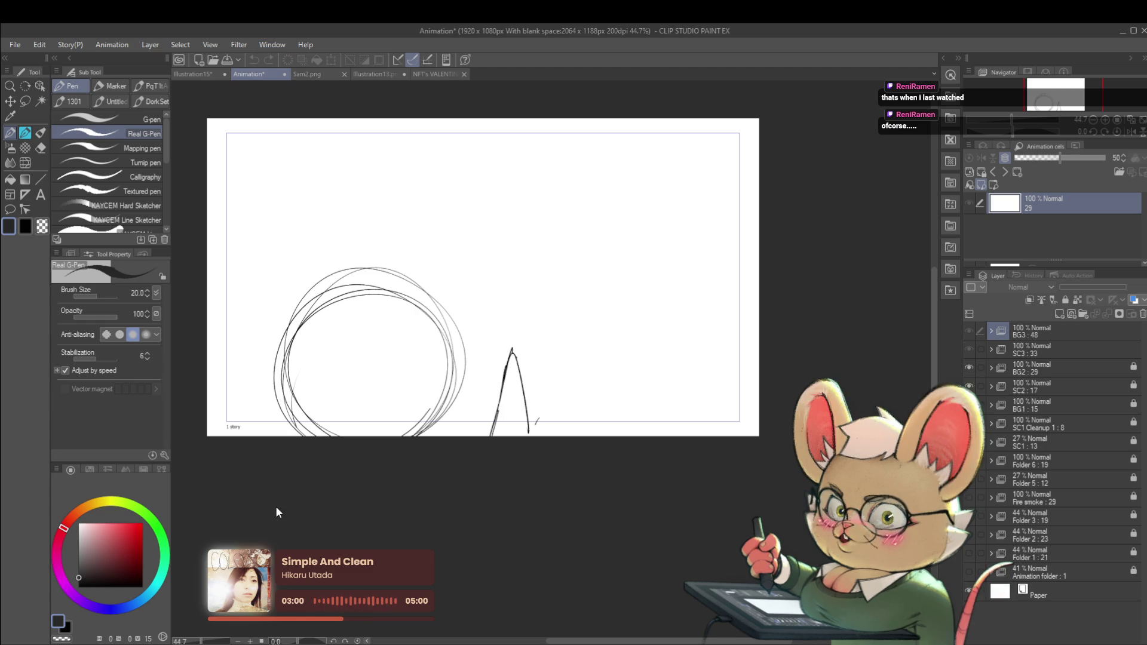
key(Right)
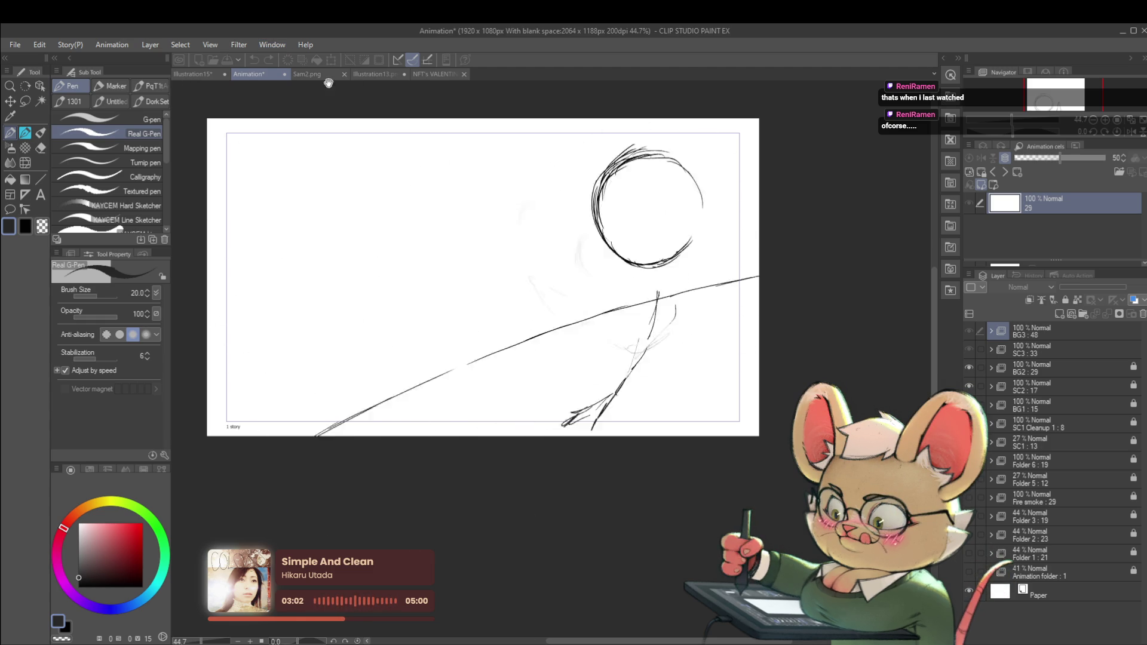
key(Right)
click(384, 77)
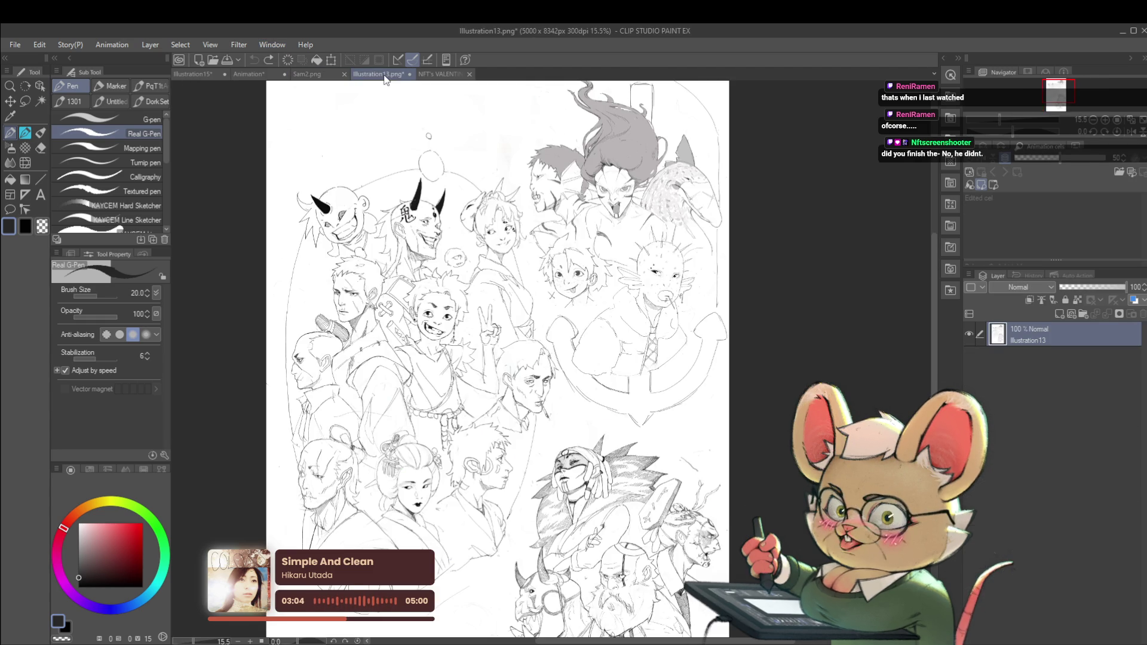
drag(514, 419, 540, 287)
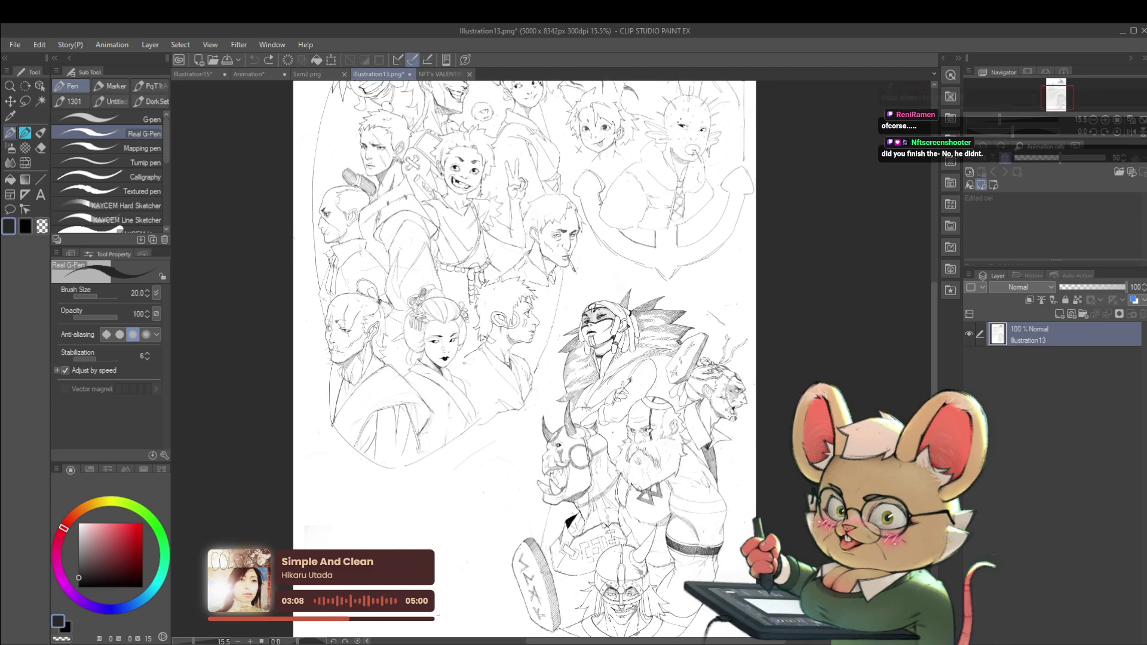
mouse_move(689, 359)
mouse_down()
mouse_move(688, 284)
mouse_move(730, 281)
mouse_up()
scroll(730, 281, down, 1)
scroll(730, 281, down, 1)
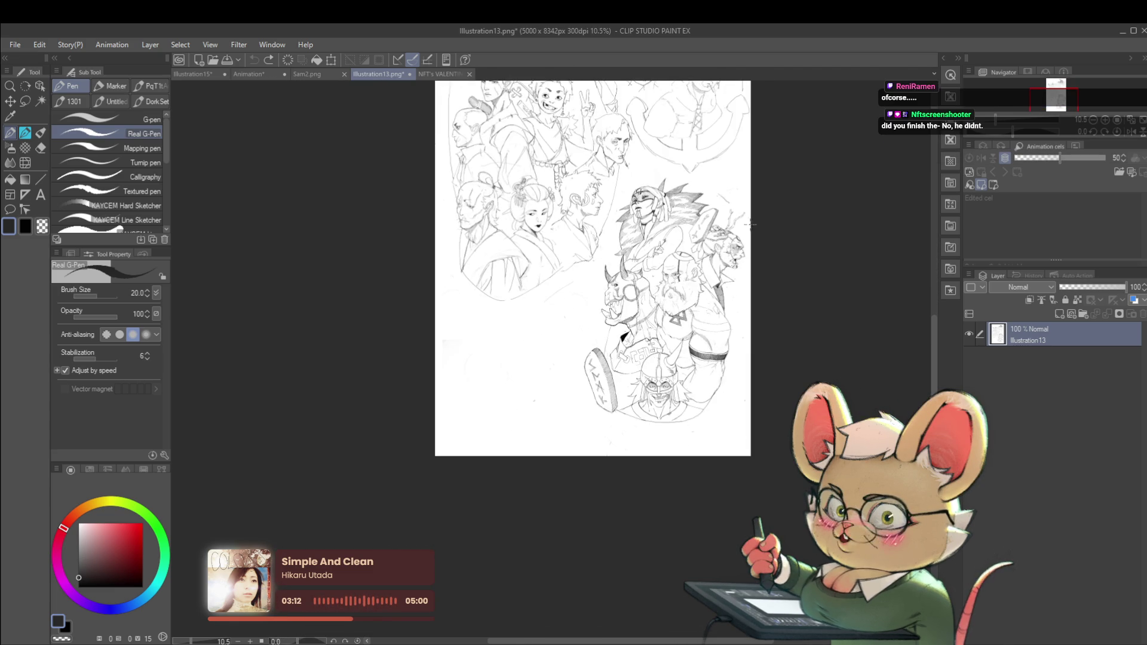
drag(735, 227, 708, 369)
drag(730, 241, 735, 279)
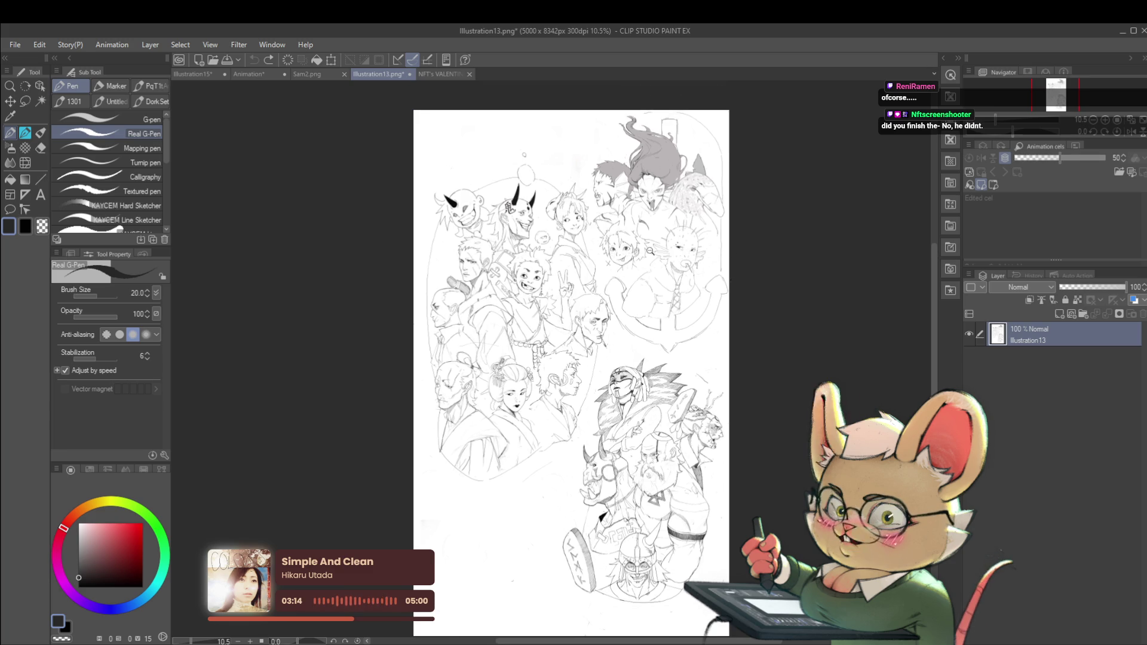
scroll(646, 254, up, 3)
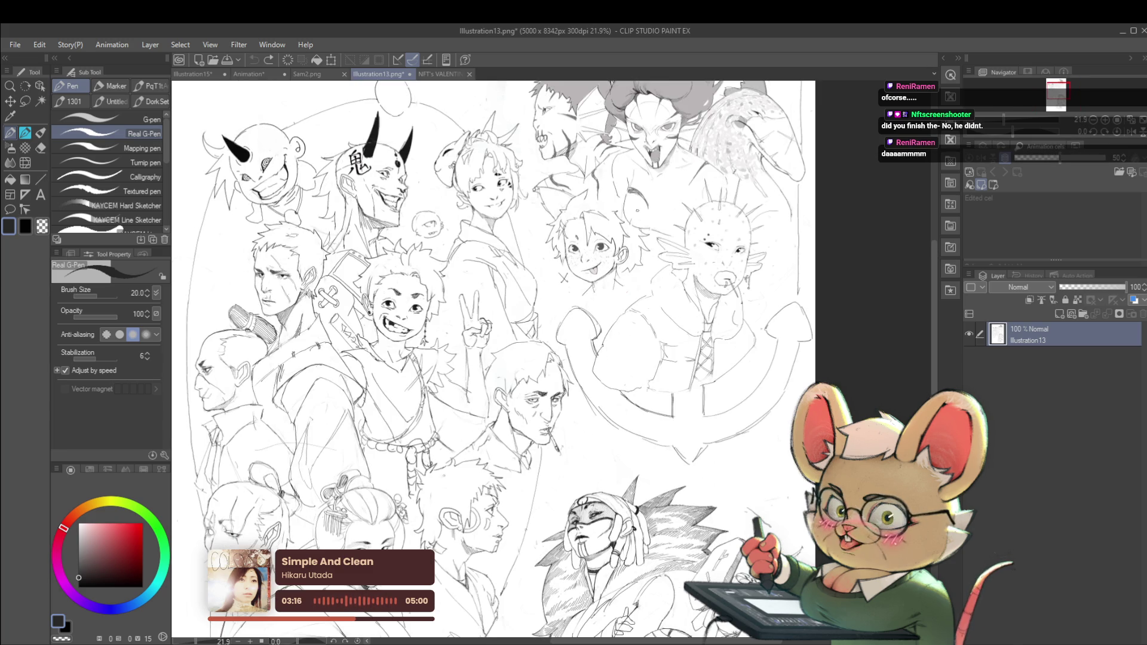
scroll(622, 278, down, 2)
drag(623, 277, 617, 226)
scroll(617, 226, down, 1)
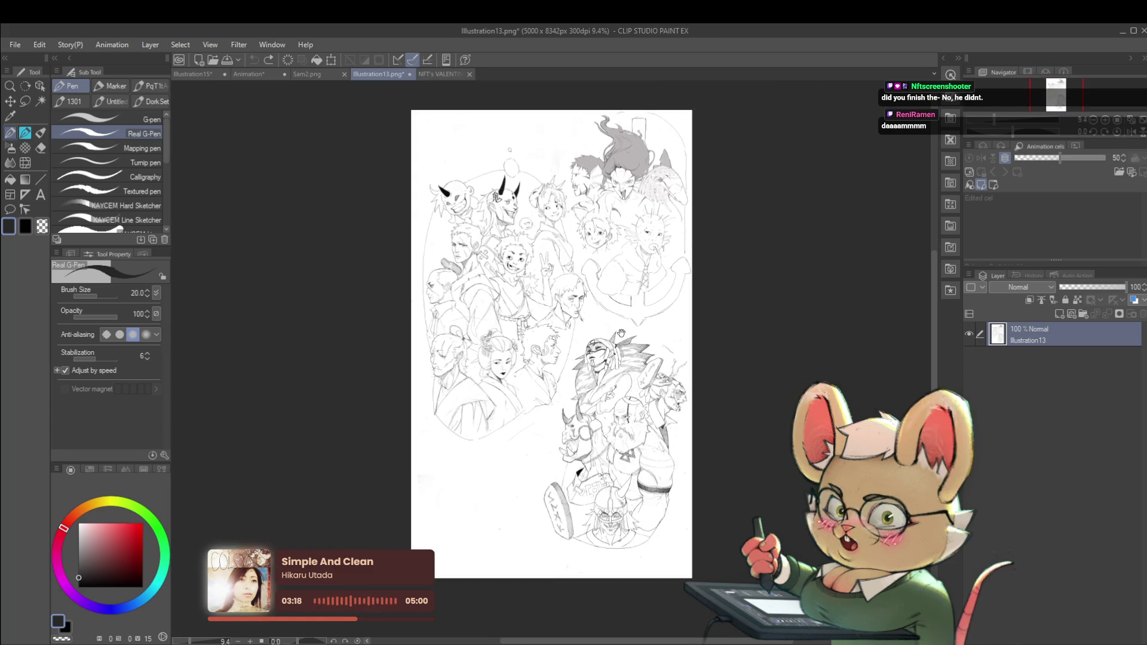
drag(644, 304, 644, 214)
drag(628, 257, 622, 317)
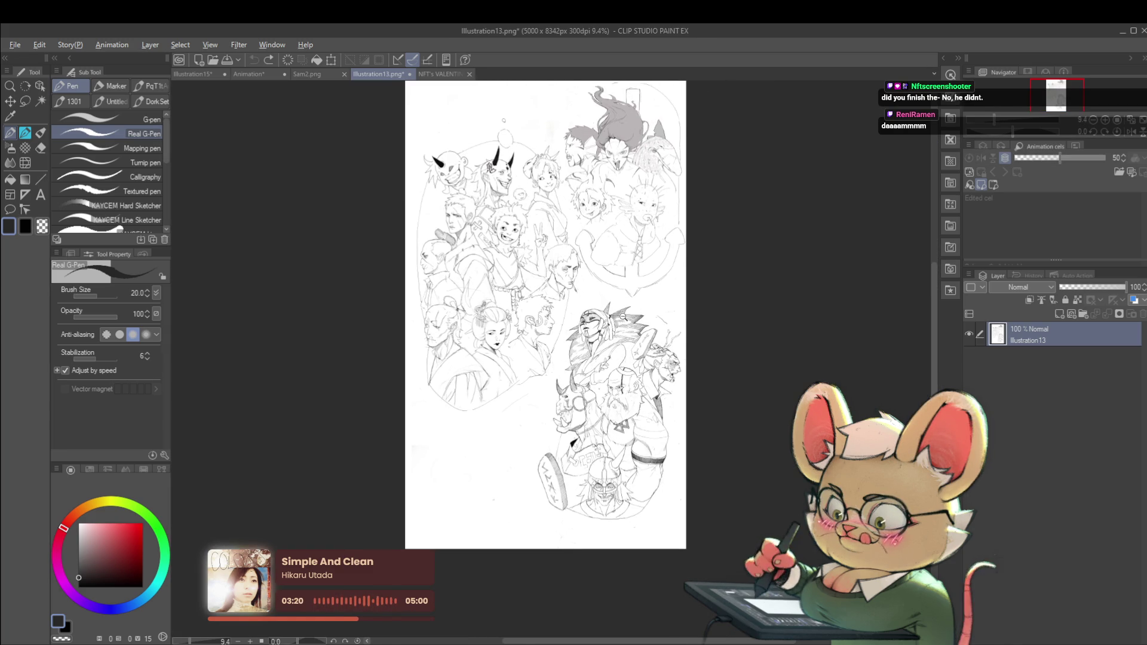
scroll(623, 317, up, 2)
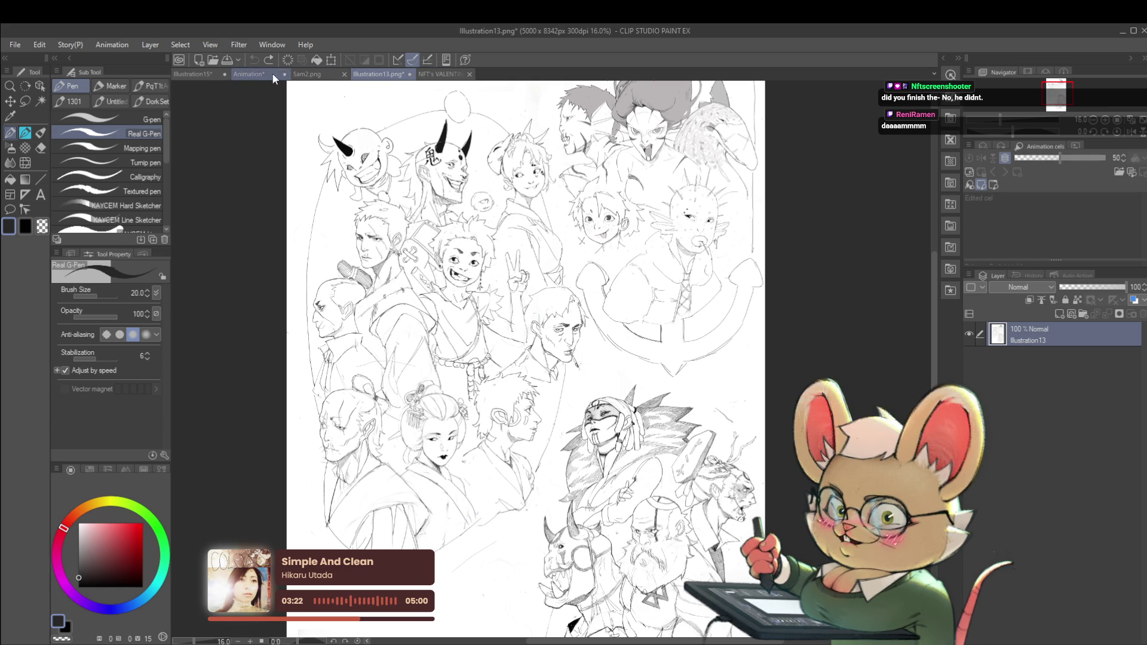
click(207, 73)
Step: Pass through the animation document, then return to Illustration15 zoomed out to about 13%
click(251, 74)
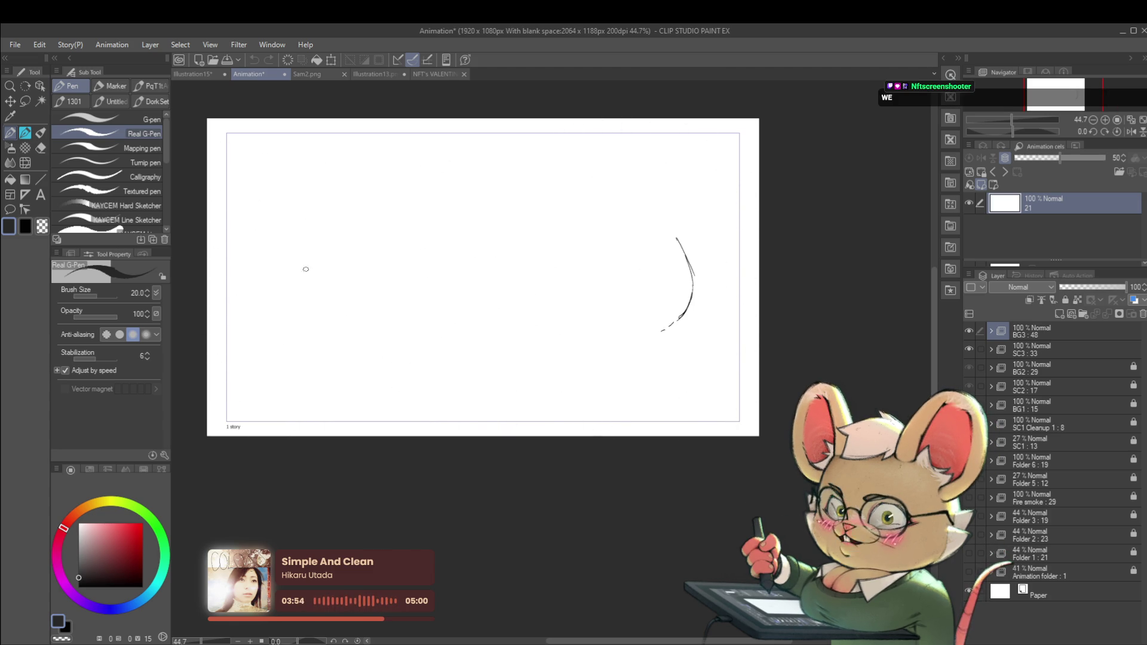
click(205, 75)
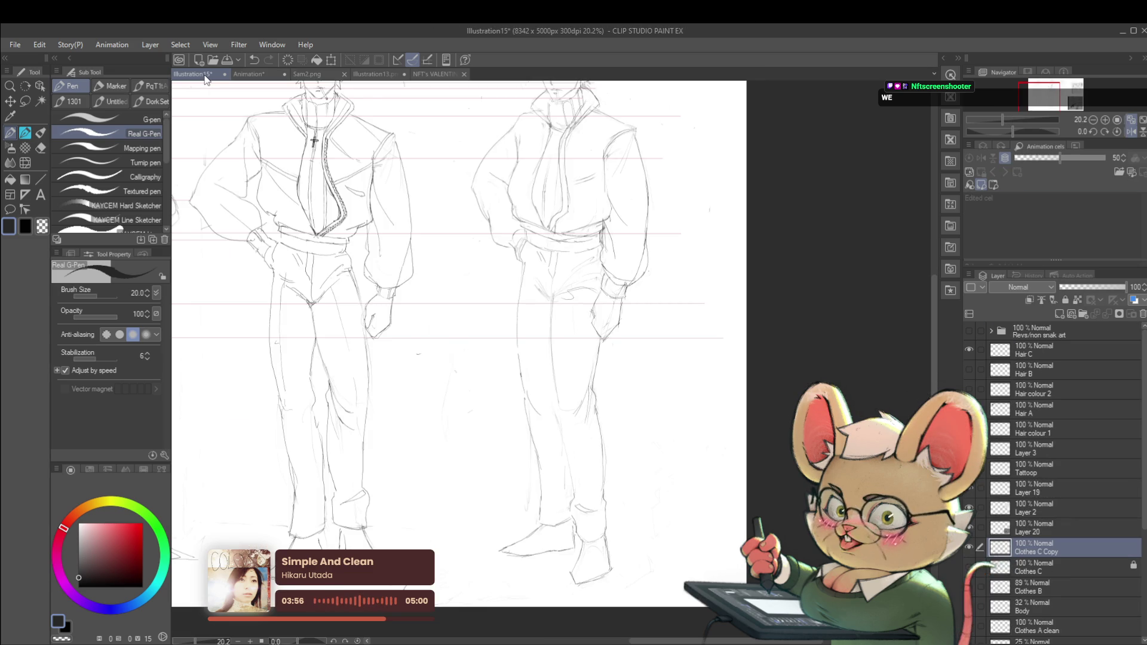
scroll(704, 217, down, 1)
Step: Flip the turnaround view horizontally to check proportions, then flip it back
scroll(758, 379, down, 2)
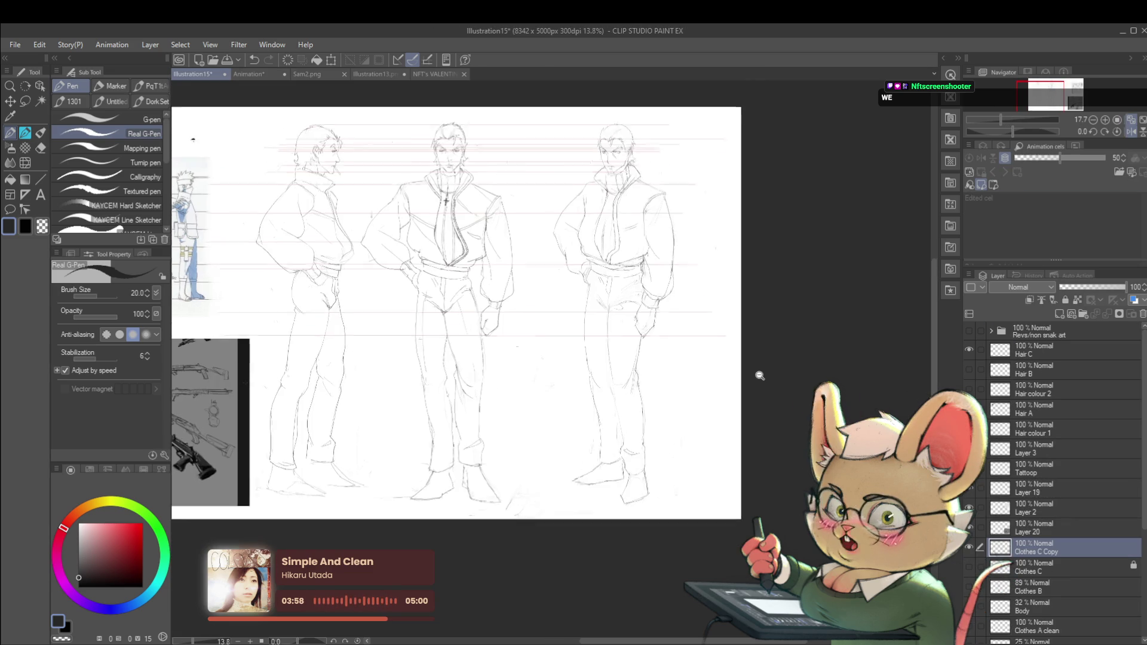
click(1117, 131)
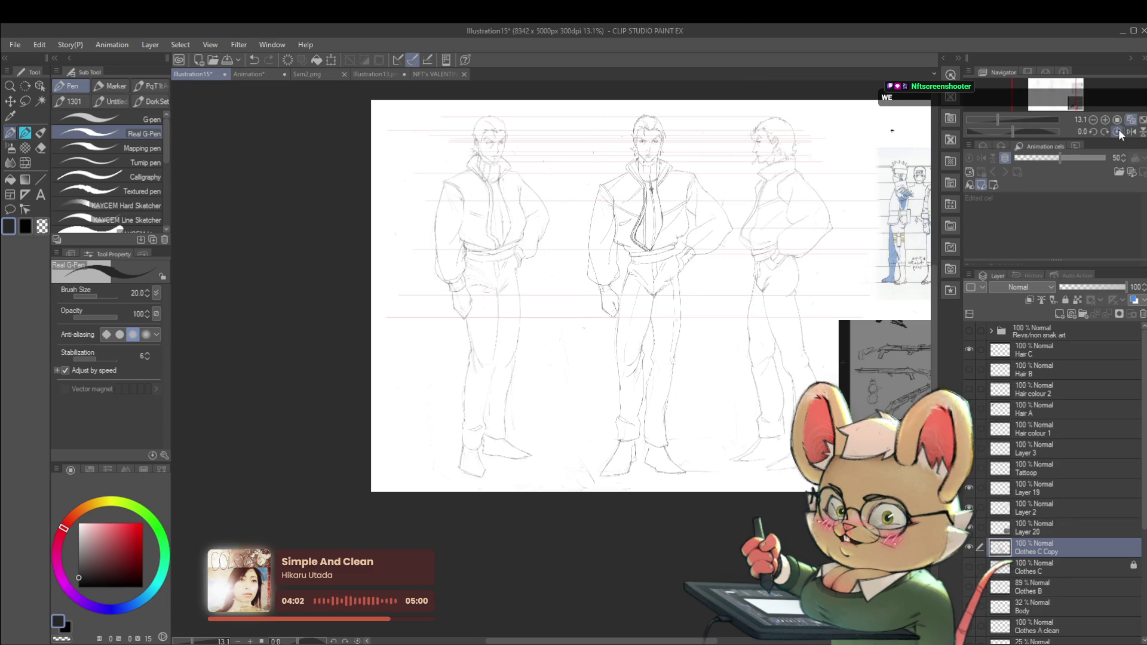
scroll(517, 278, up, 2)
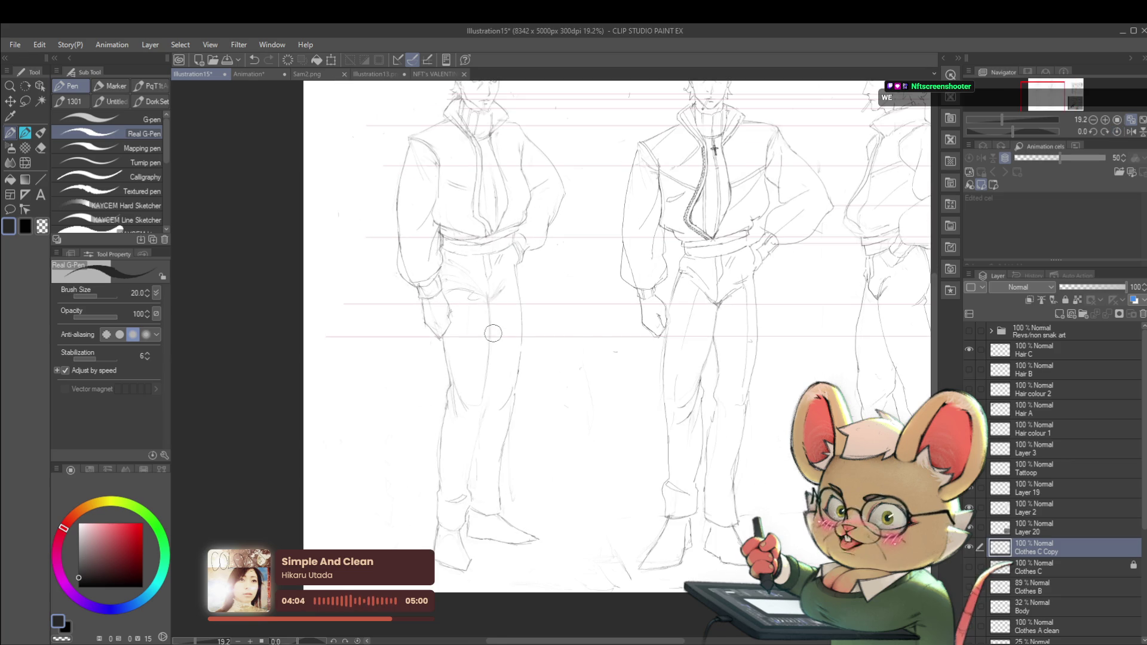
click(1124, 133)
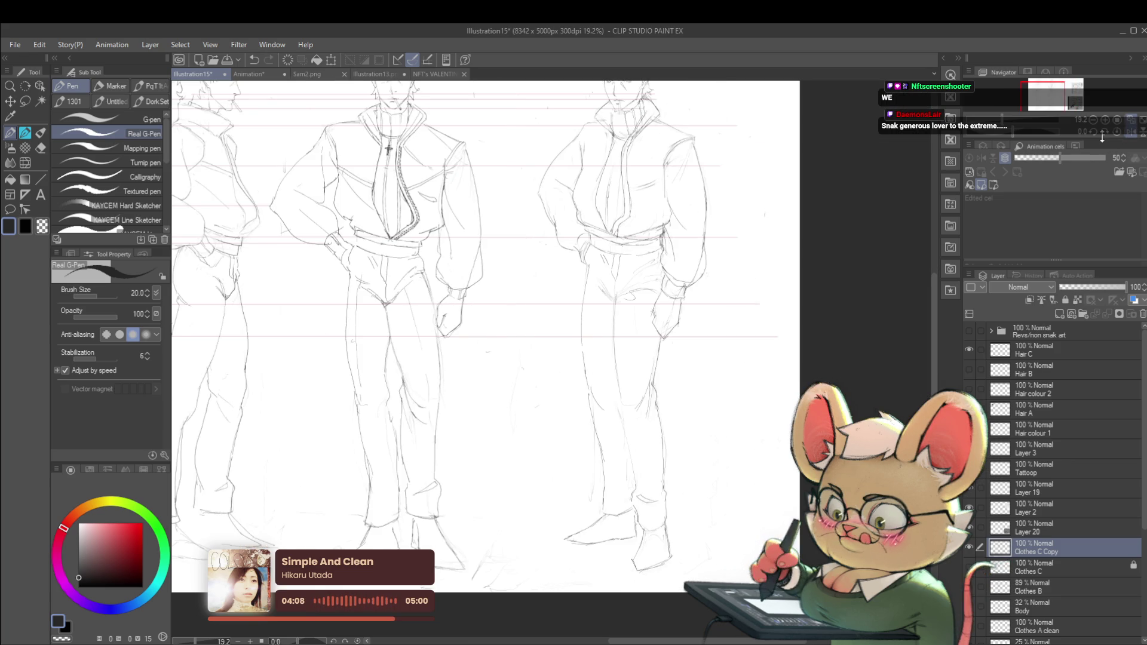
drag(685, 351, 609, 325)
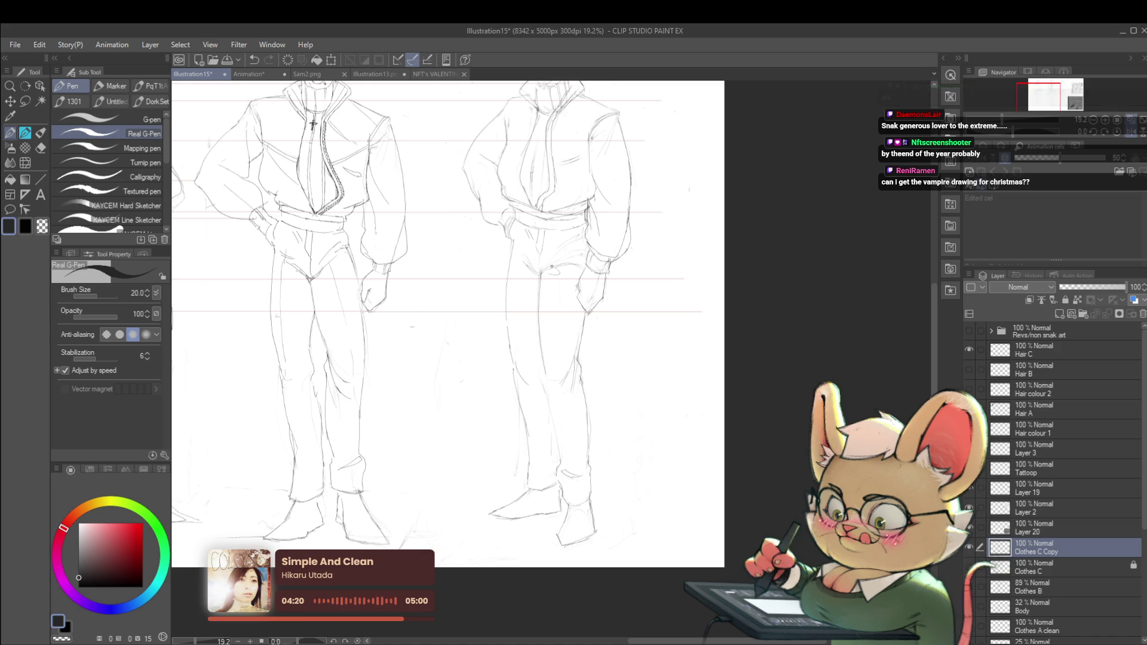
Step: Undo the last edit and reframe the view on the three figures
key(ctrl+z)
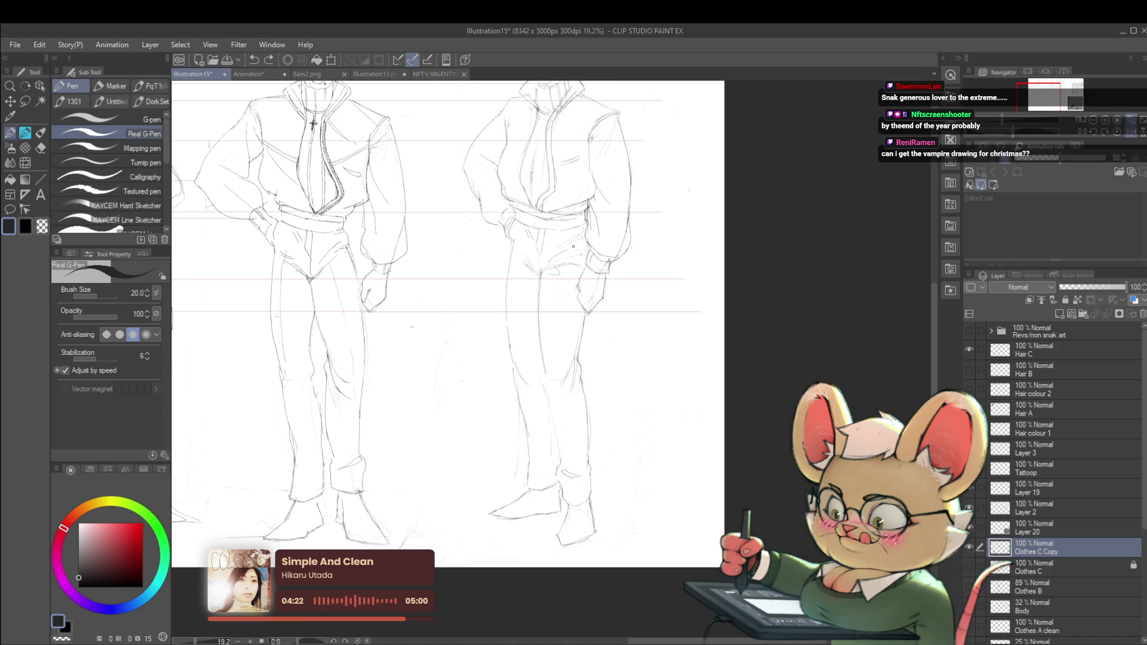
alt+click(598, 246)
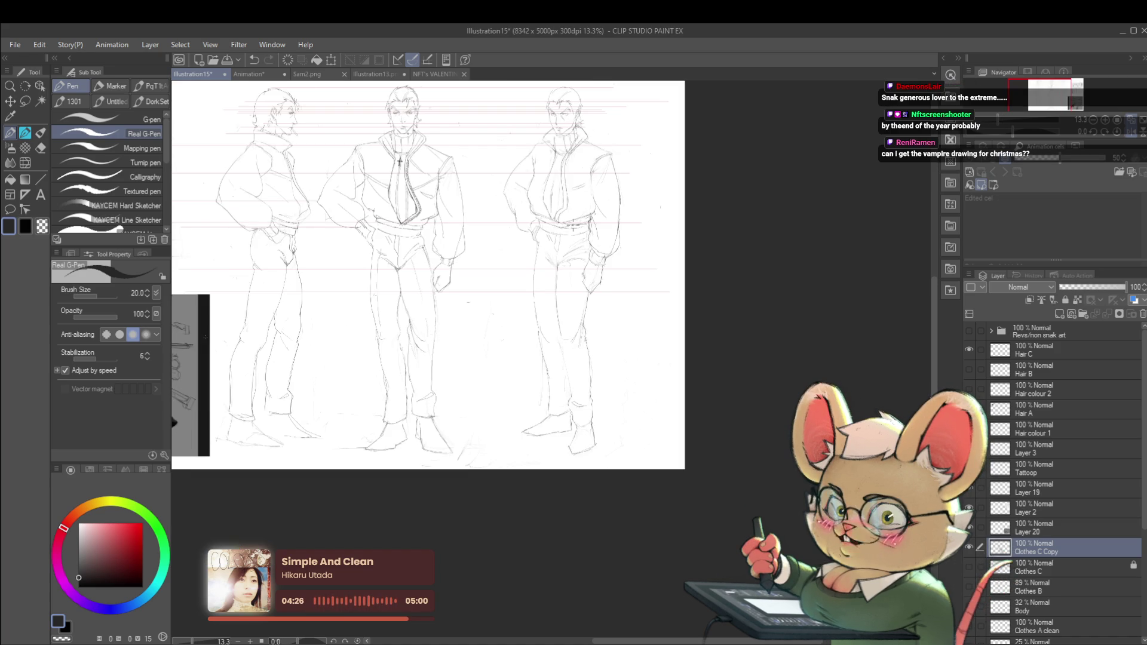
drag(310, 256, 556, 256)
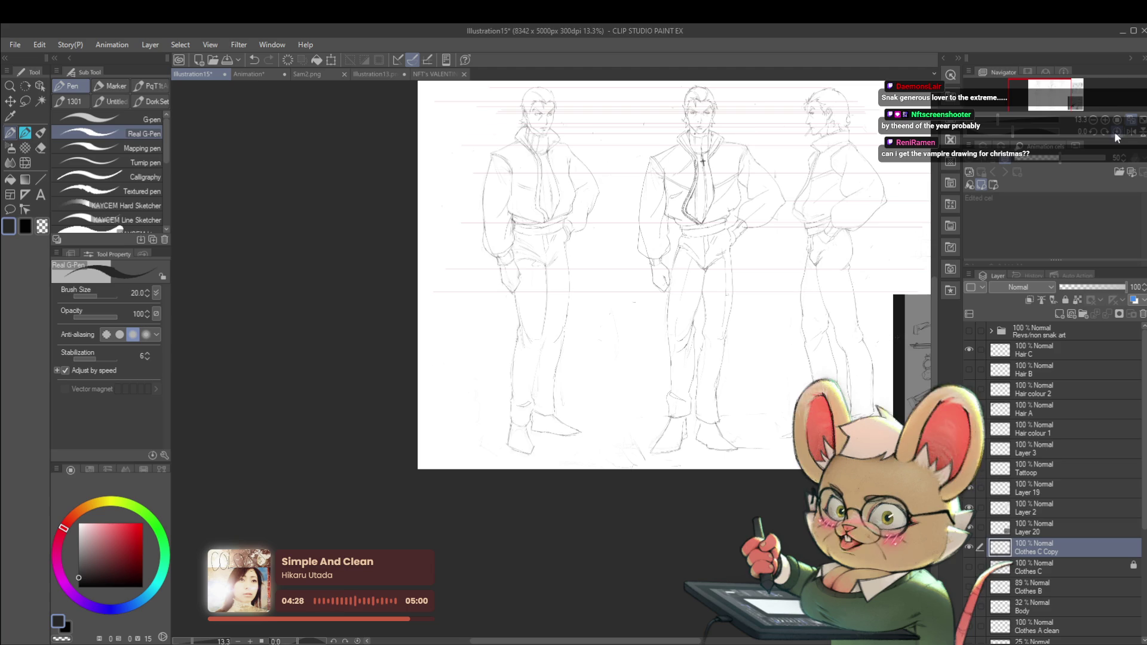
scroll(557, 256, up, 2)
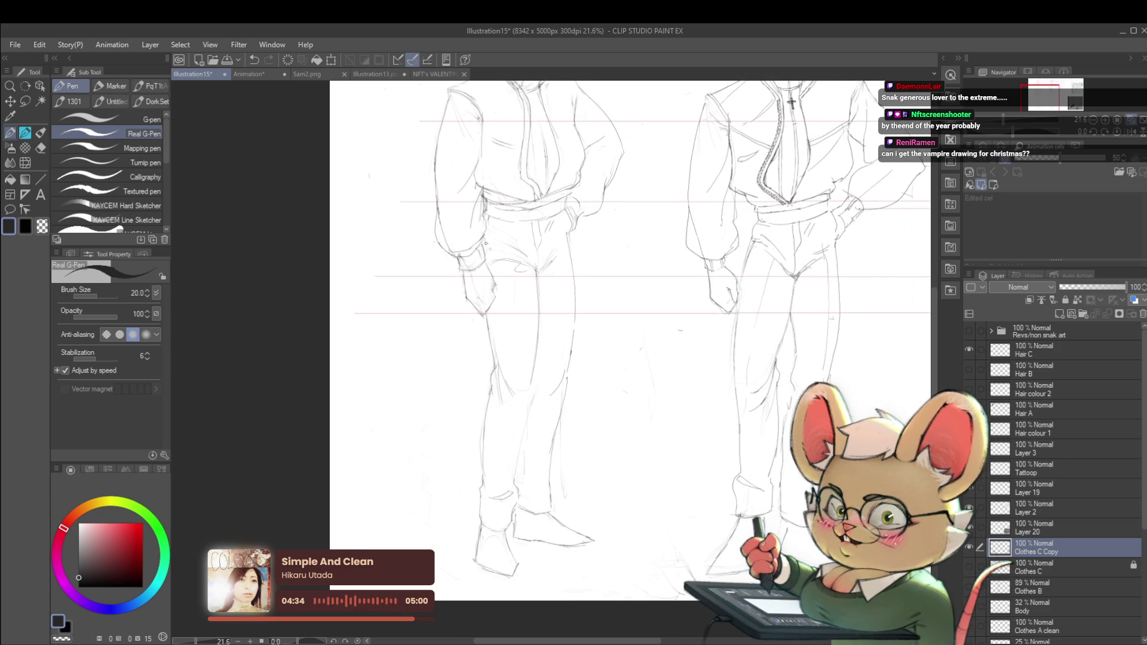
scroll(506, 178, down, 2)
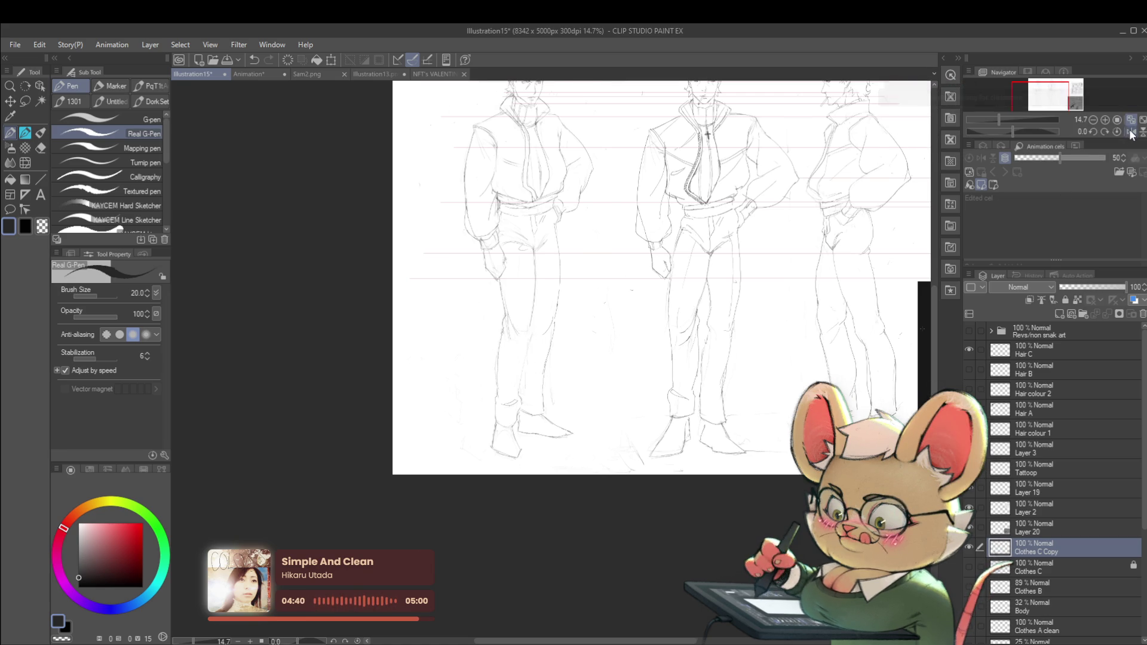
drag(643, 373, 643, 513)
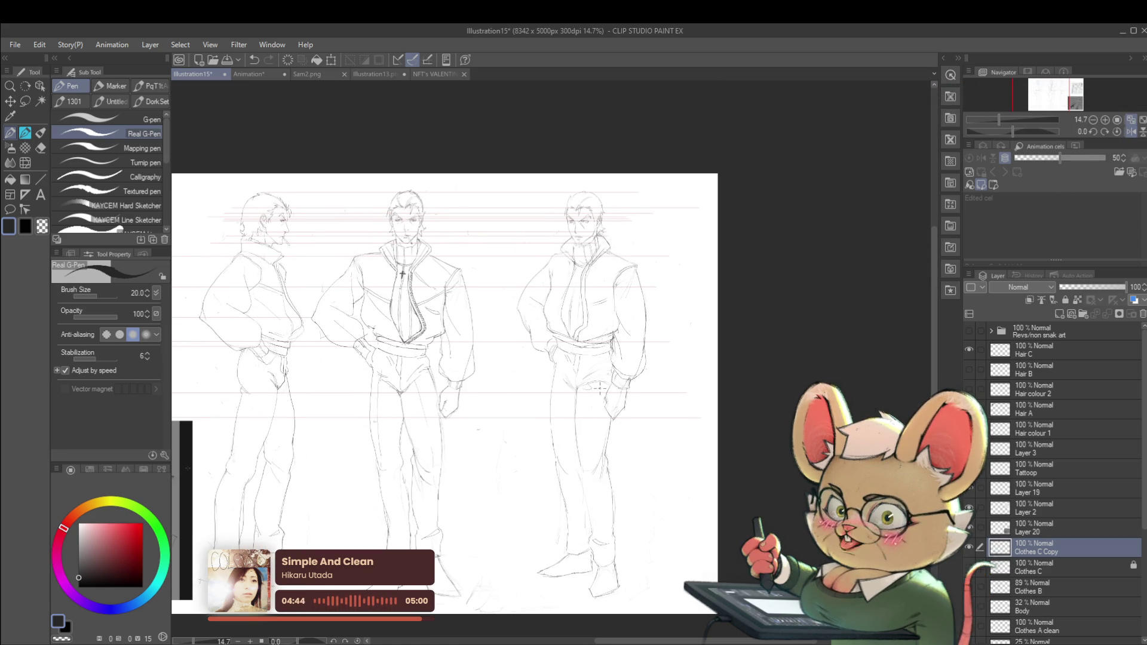
Step: Lasso the right figure's whole leg and rotate it about 4.3°
key(m)
mouse_move(578, 466)
mouse_down()
mouse_move(581, 383)
mouse_move(604, 414)
mouse_up()
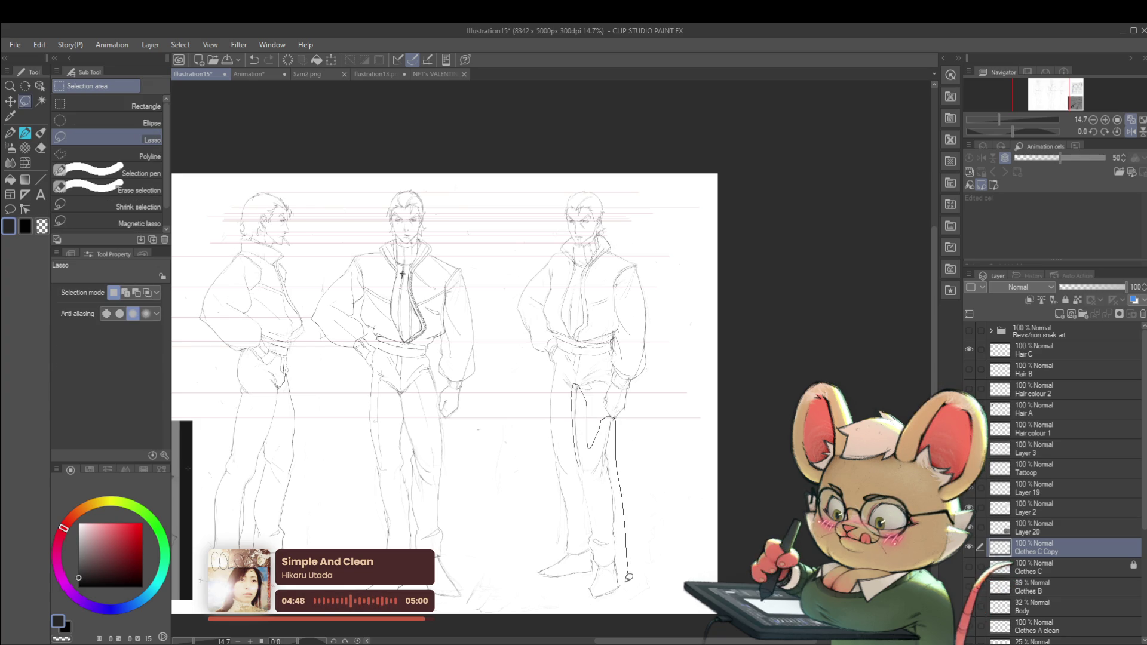
drag(591, 541, 592, 541)
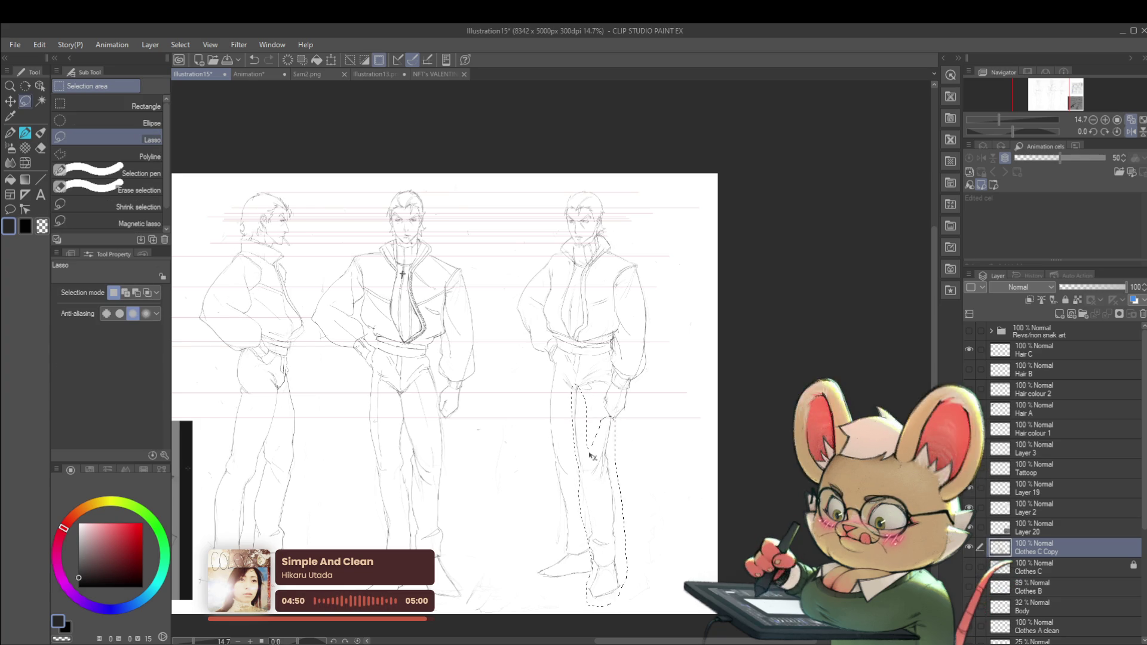
key(ctrl+t)
drag(647, 361, 654, 378)
drag(607, 419, 620, 419)
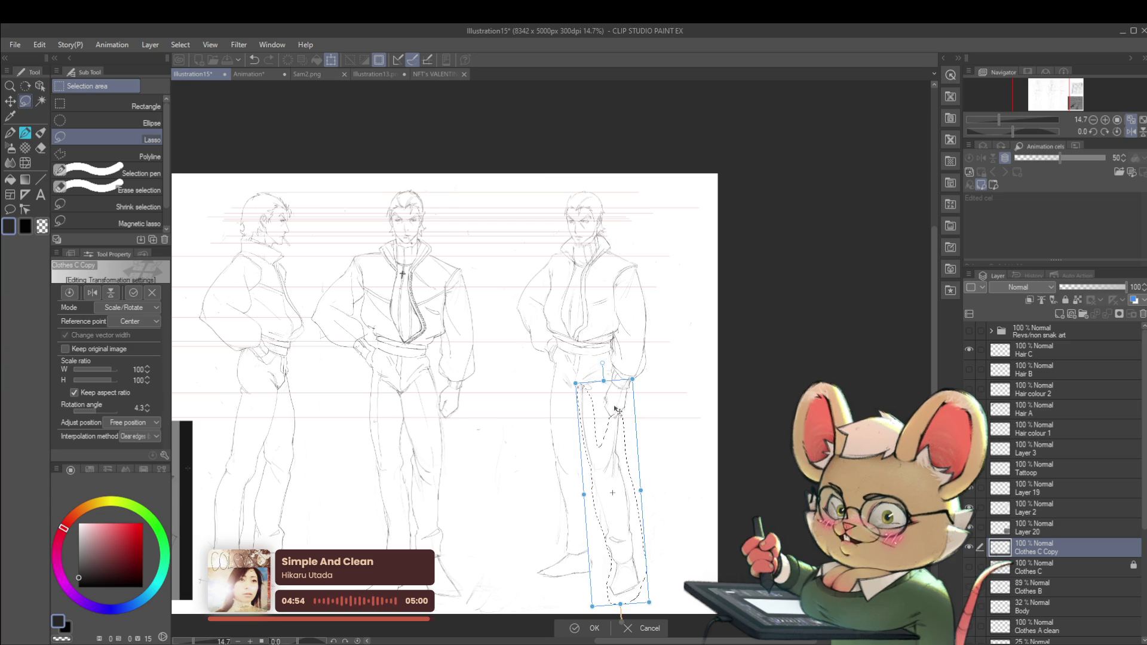
key(Return)
key(ctrl+d)
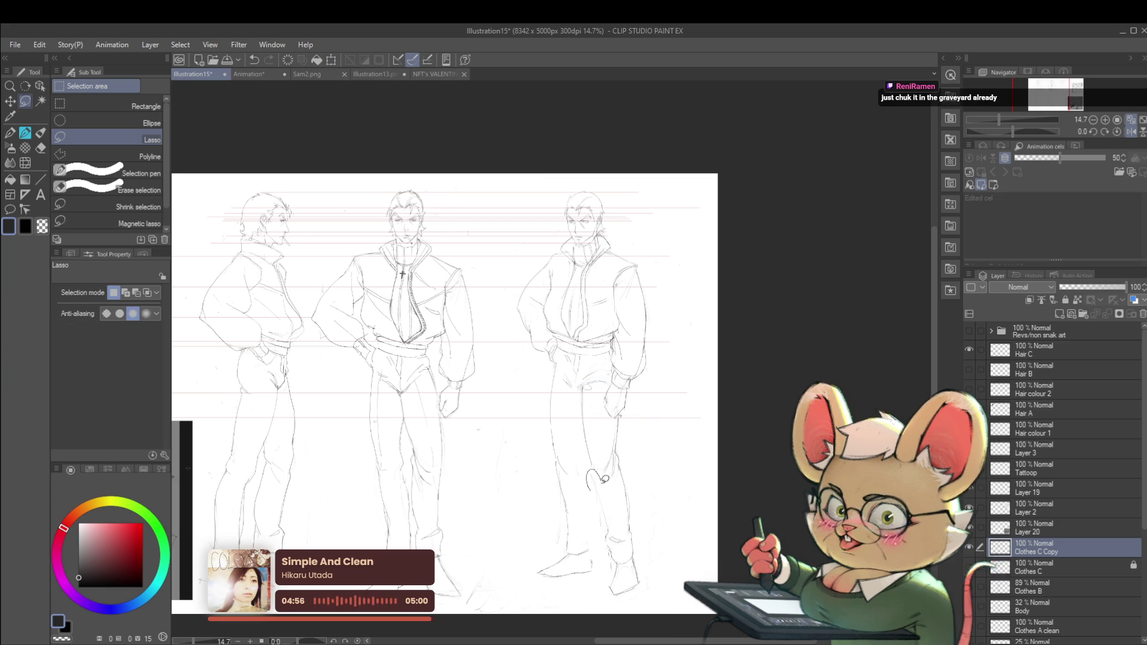
Step: Lasso the right figure's lower leg and rotate it -8.7°
mouse_move(604, 478)
mouse_down()
mouse_move(622, 454)
mouse_move(651, 567)
mouse_move(623, 460)
mouse_up()
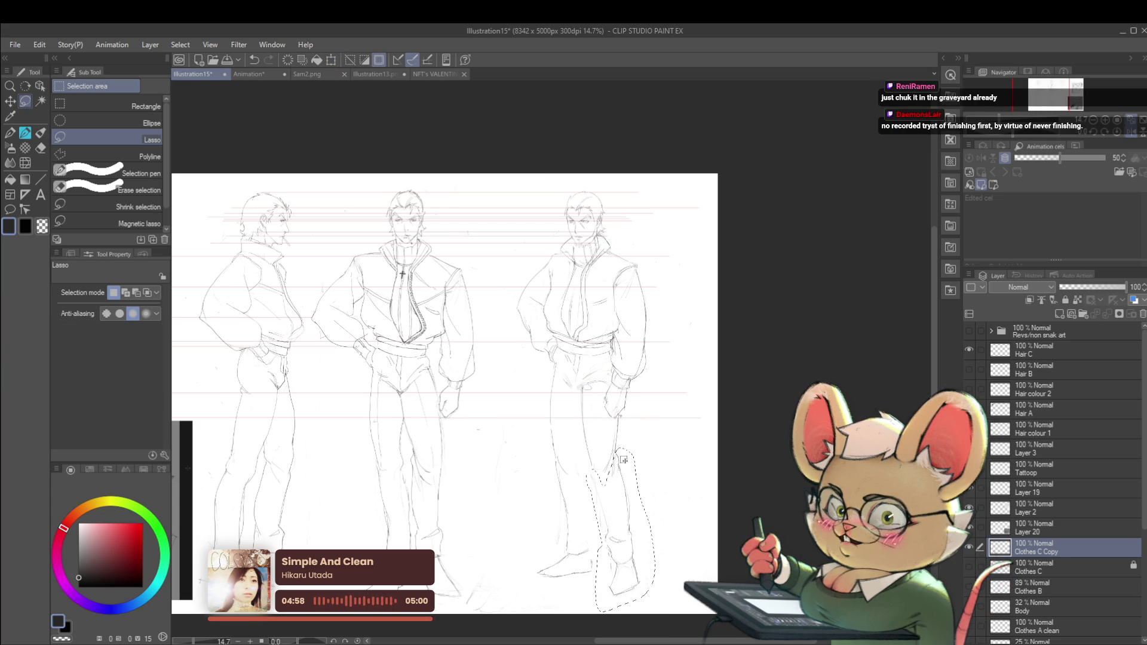
key(ctrl+t)
mouse_move(663, 419)
mouse_down()
mouse_move(632, 485)
mouse_move(636, 505)
mouse_up()
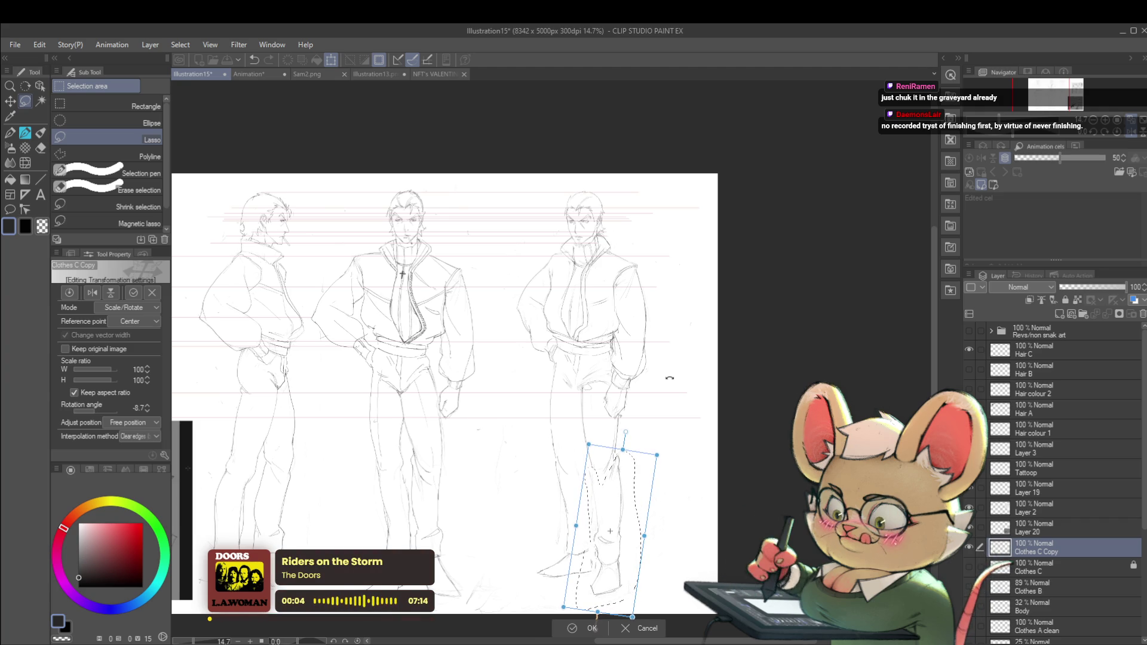
key(Return)
scroll(803, 294, down, 3)
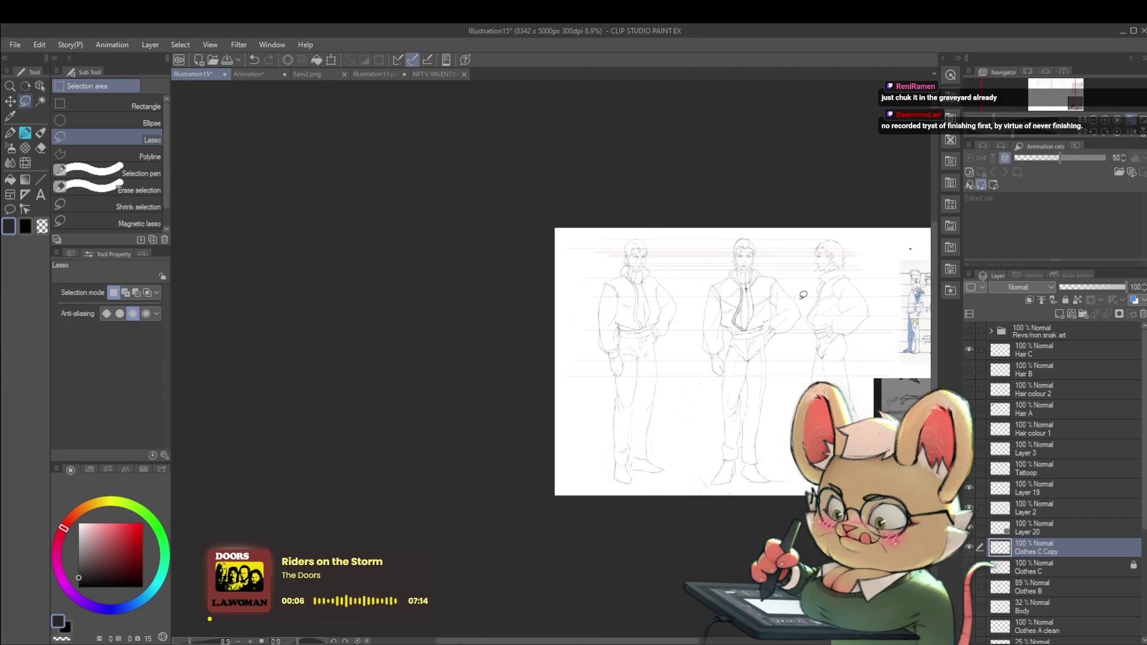
scroll(664, 403, up, 2)
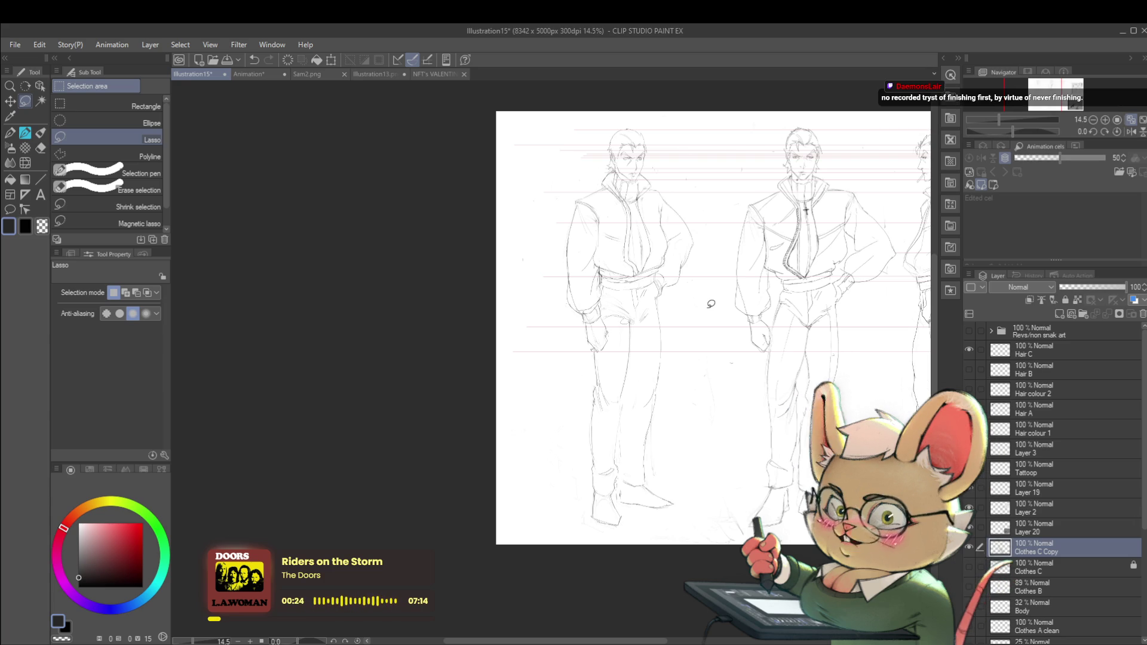
Step: Frame the left figure, mirror the view, and switch through Real G-Pen to the Pencil sub tool
drag(711, 303, 376, 303)
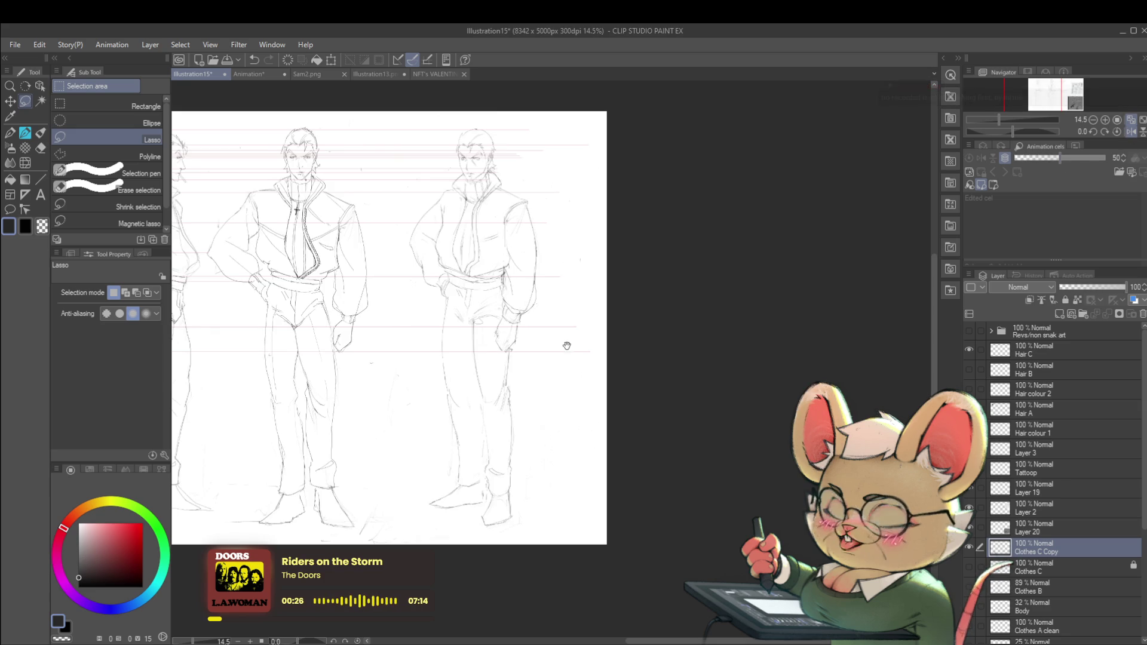
drag(735, 313, 638, 280)
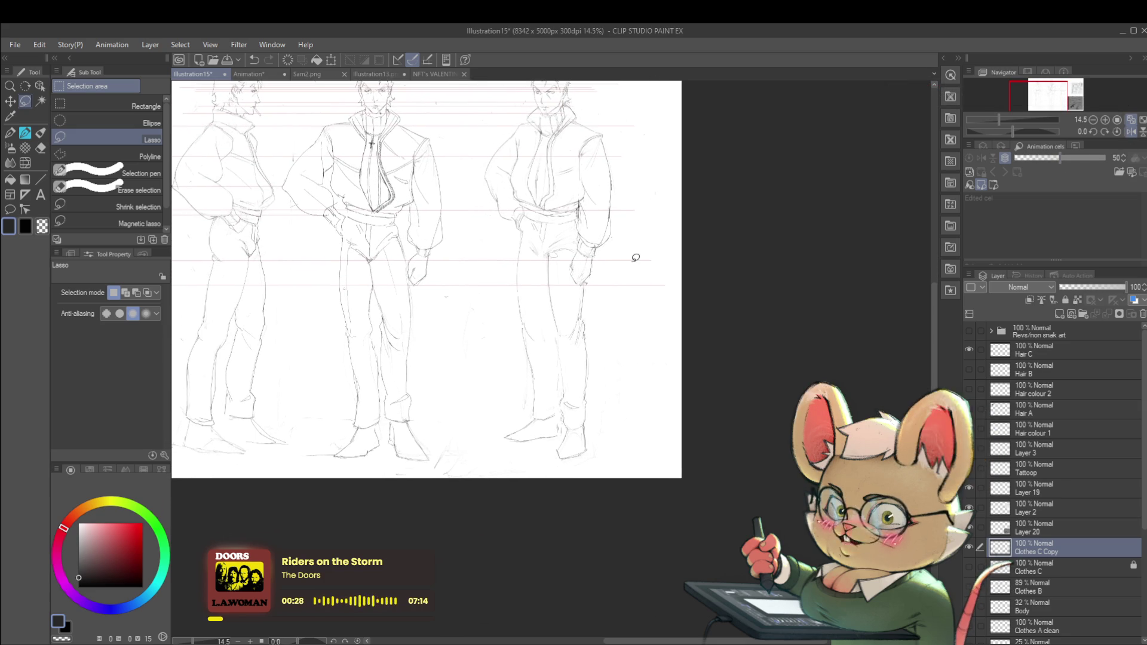
scroll(621, 241, up, 1)
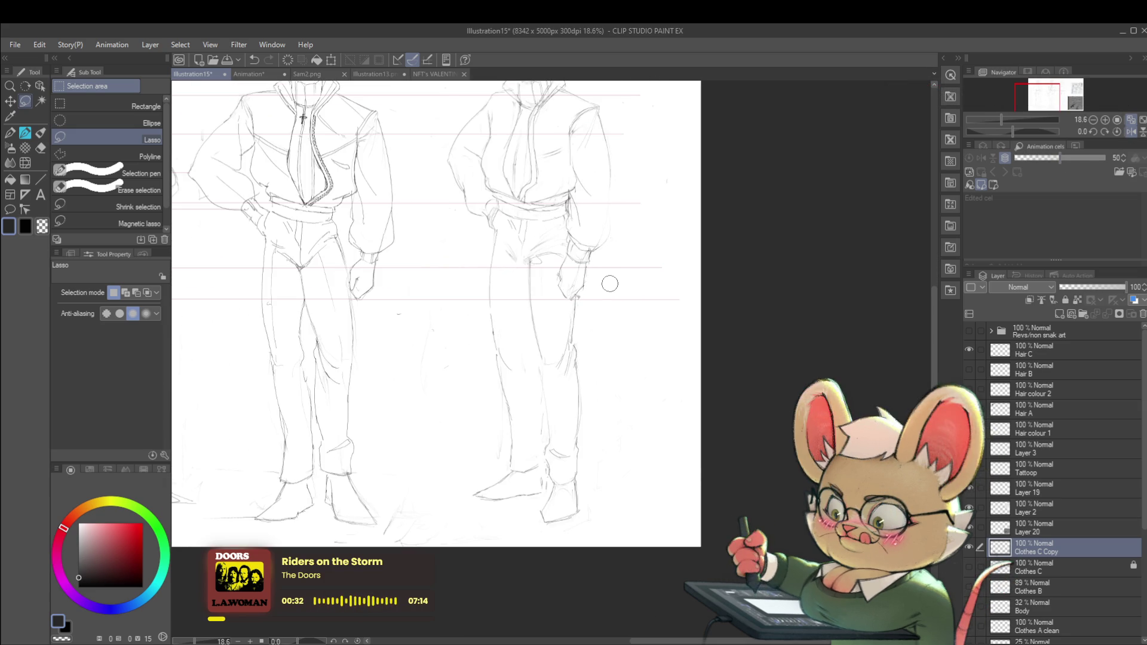
click(1131, 131)
key(p)
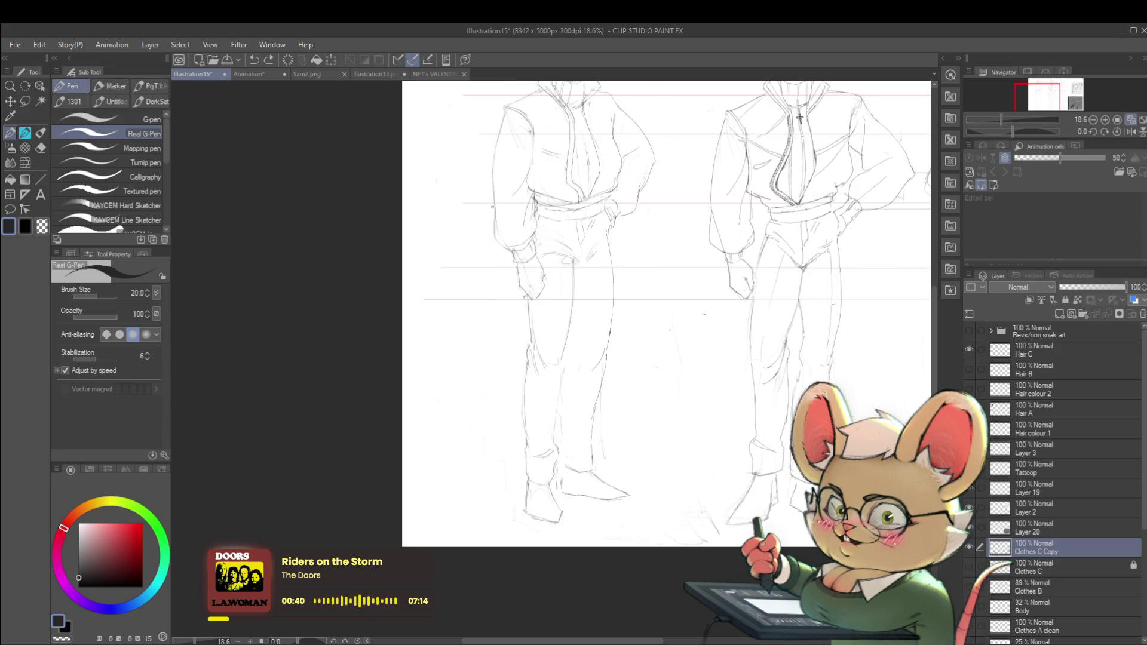
key(p)
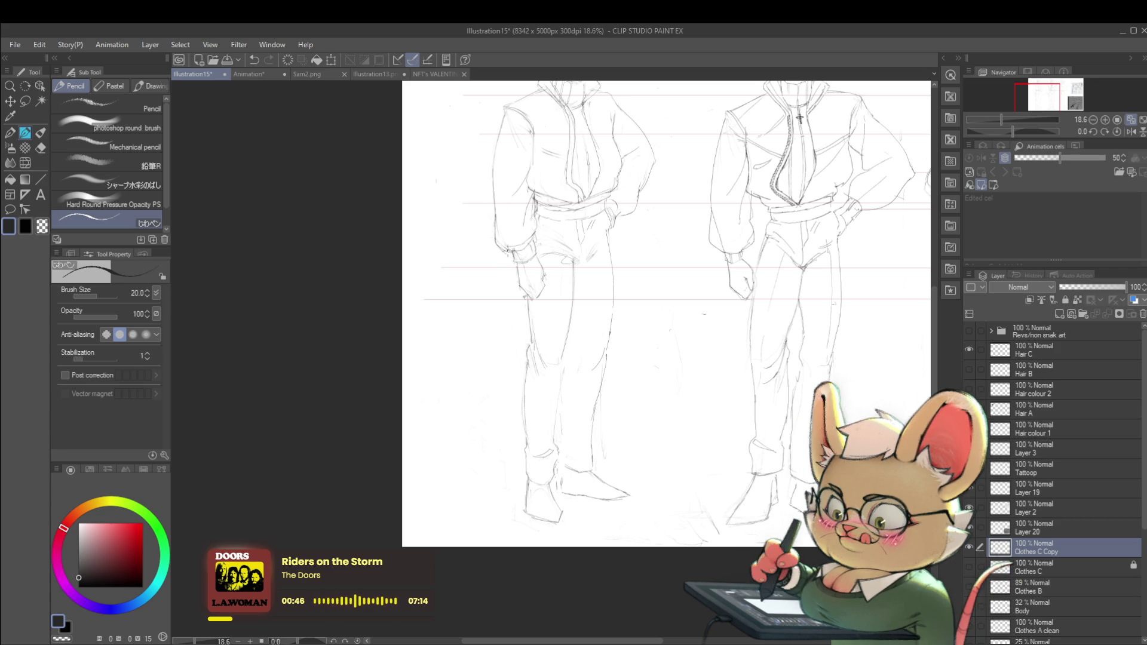
Step: Frame the figures' legs and mirror the canvas view horizontally
scroll(501, 246, down, 3)
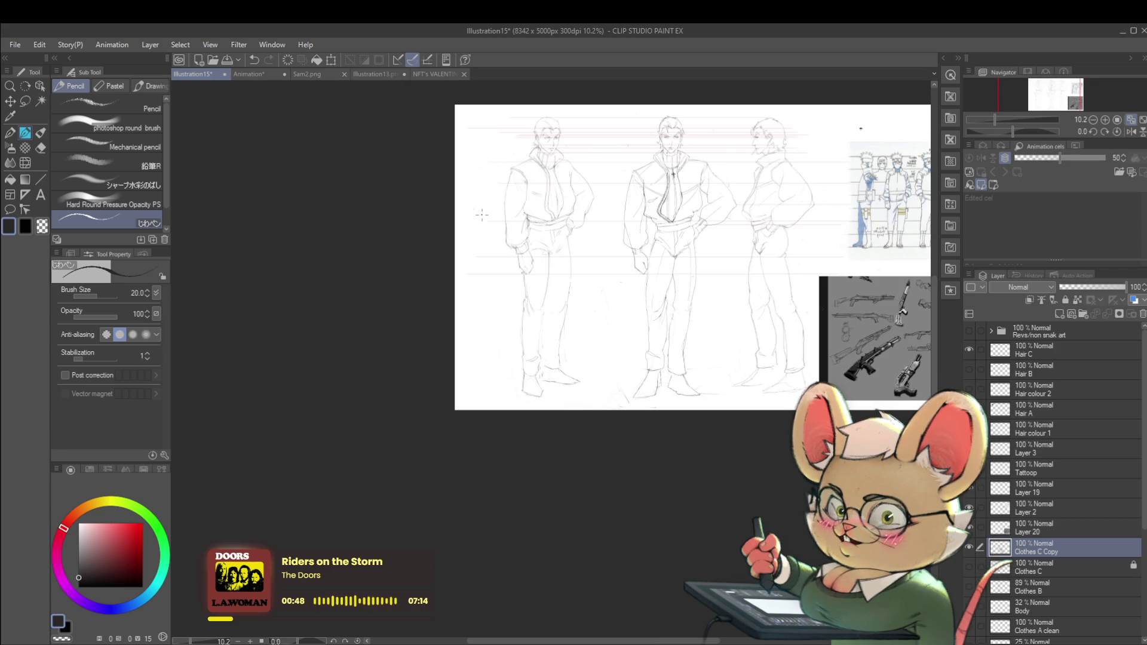
scroll(501, 354, up, 3)
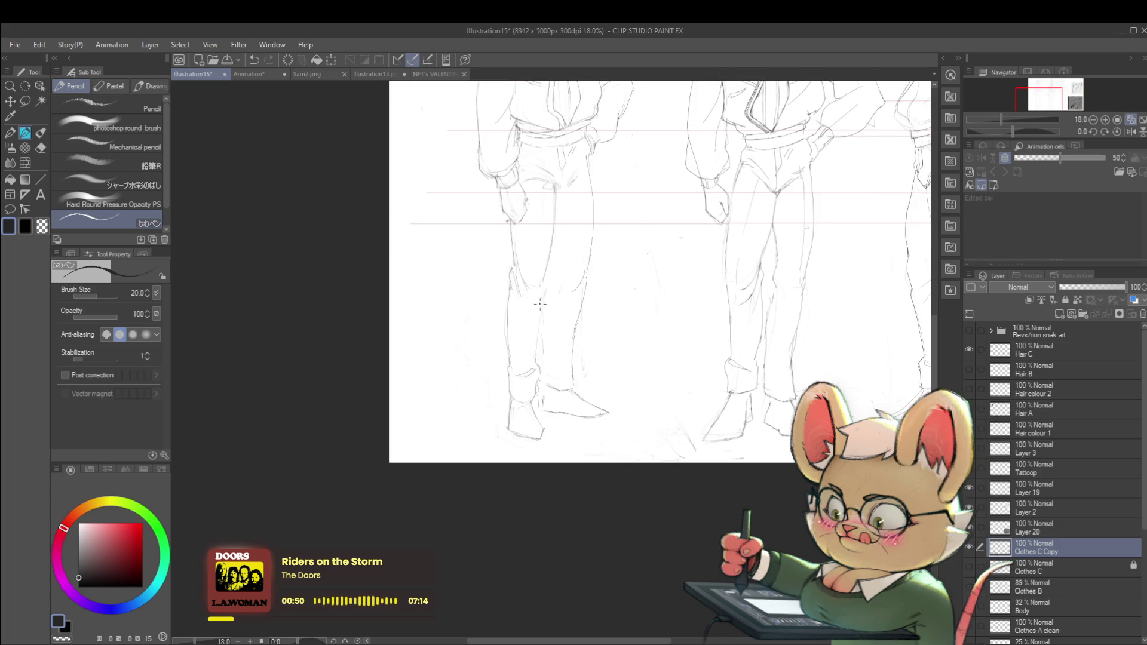
drag(501, 354, 495, 388)
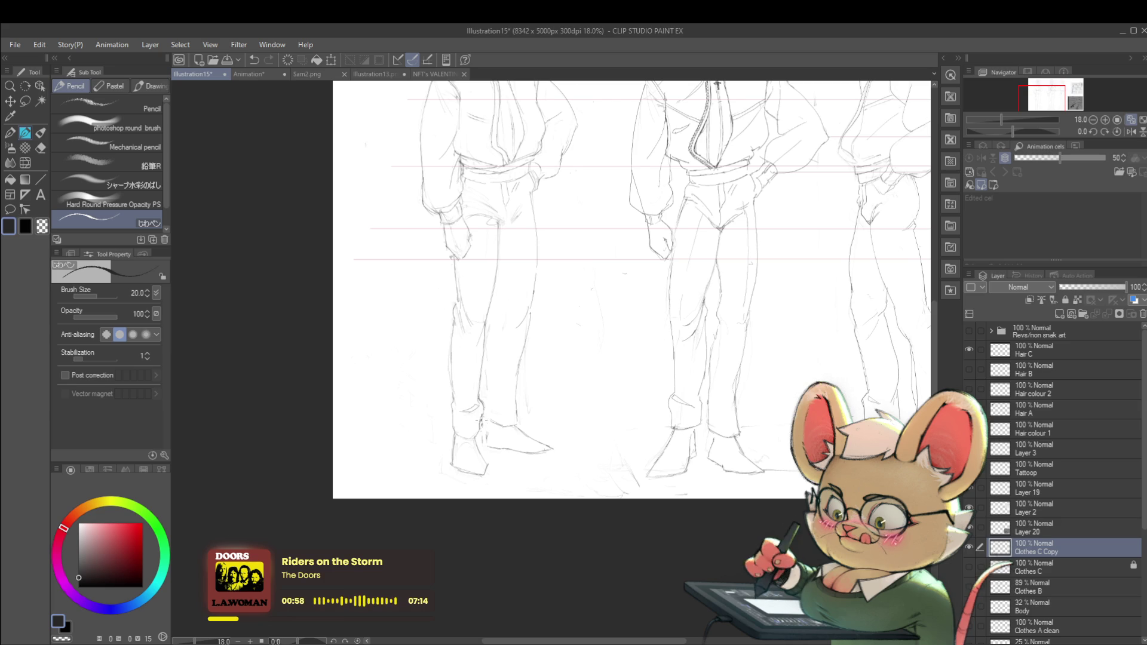
ctrl+alt+click(502, 384)
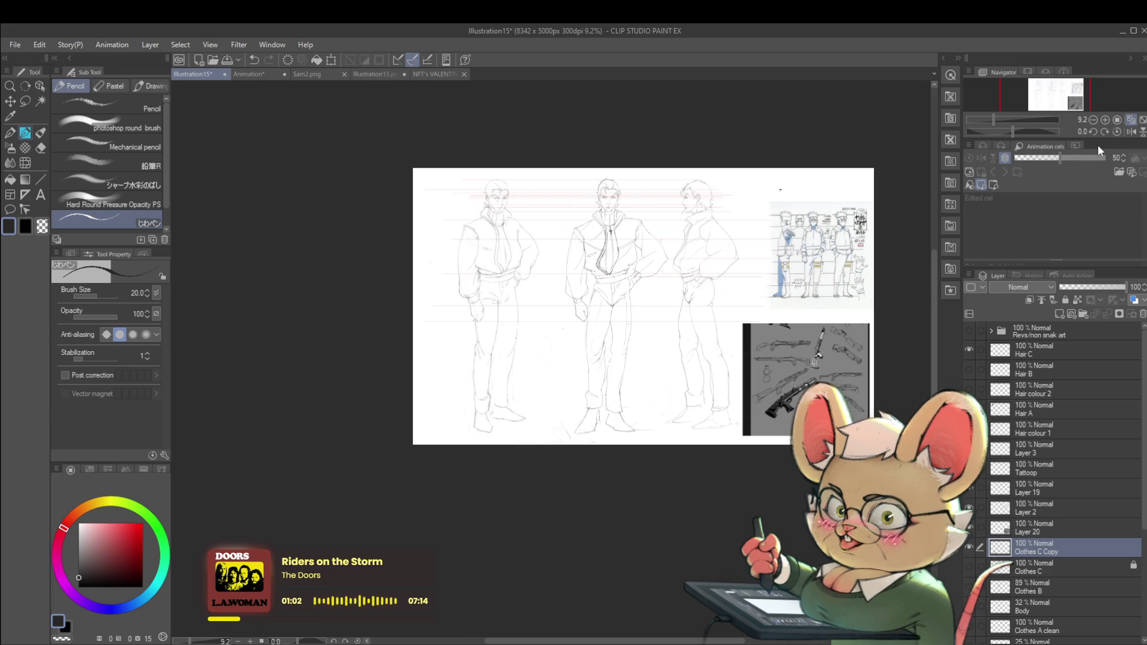
scroll(493, 387, up, 1)
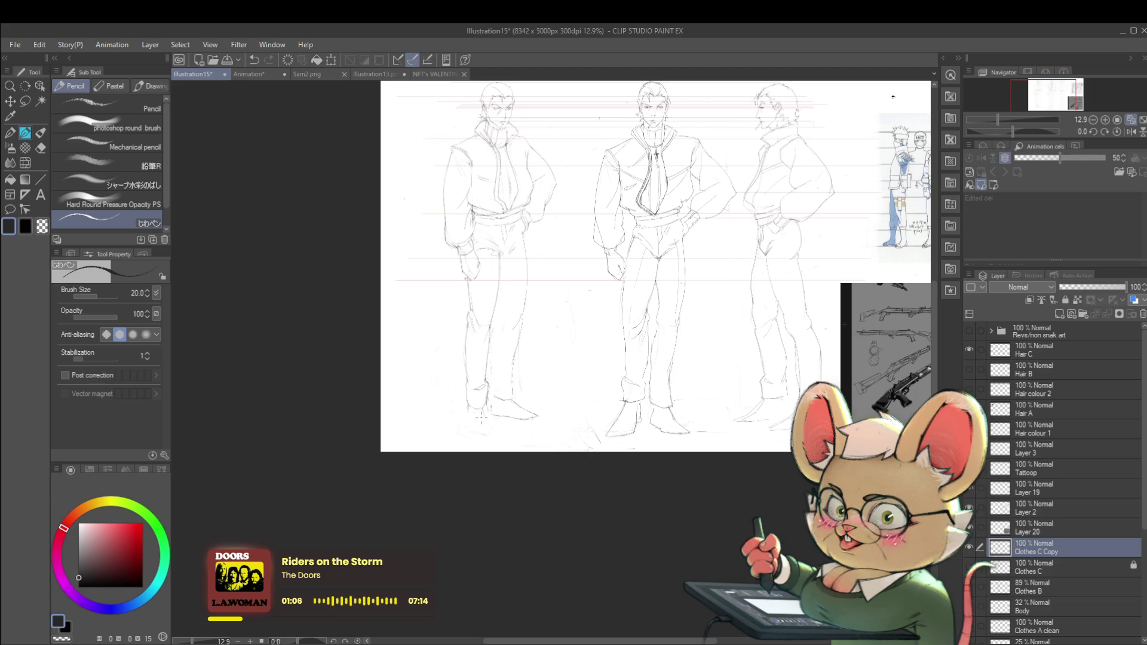
drag(483, 417, 480, 382)
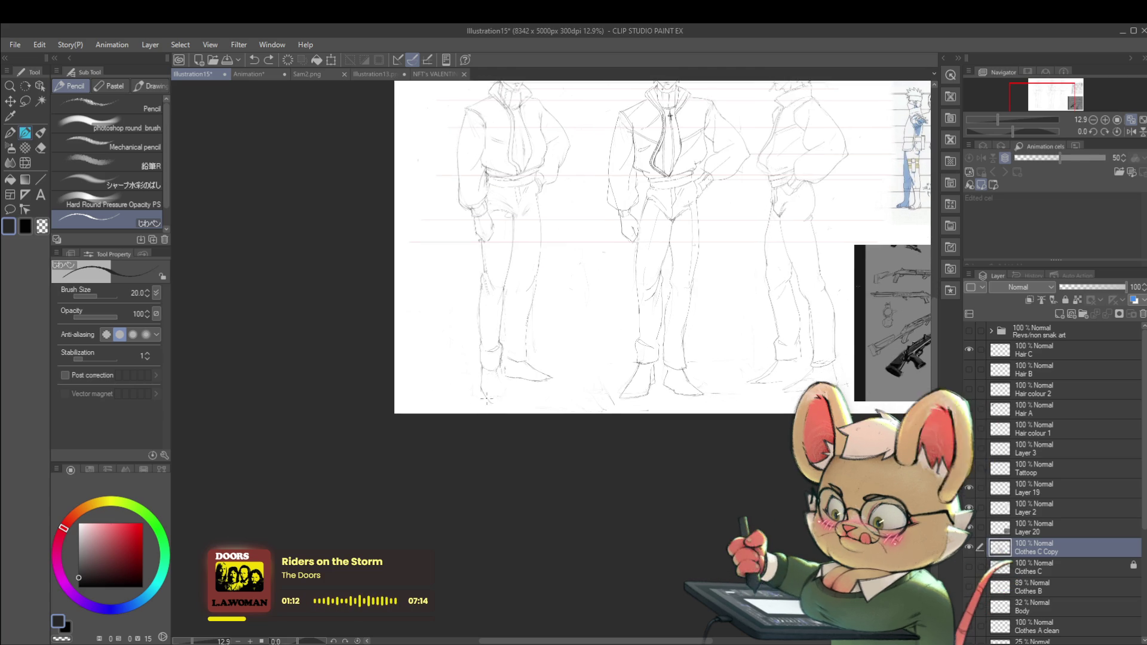
scroll(502, 357, down, 2)
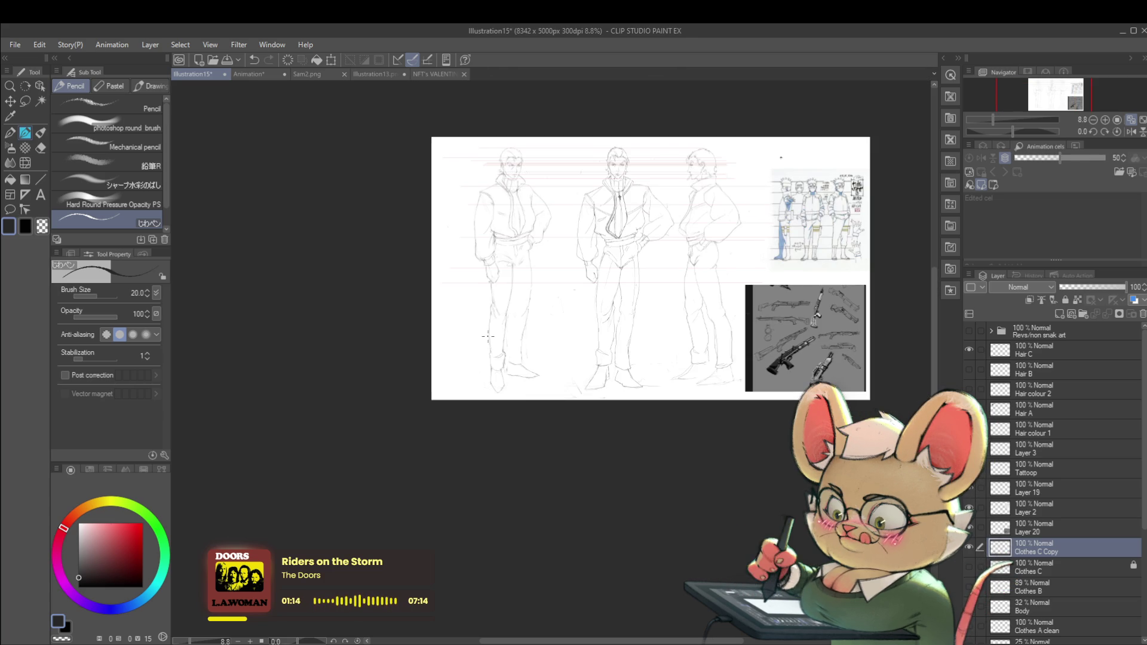
click(1132, 133)
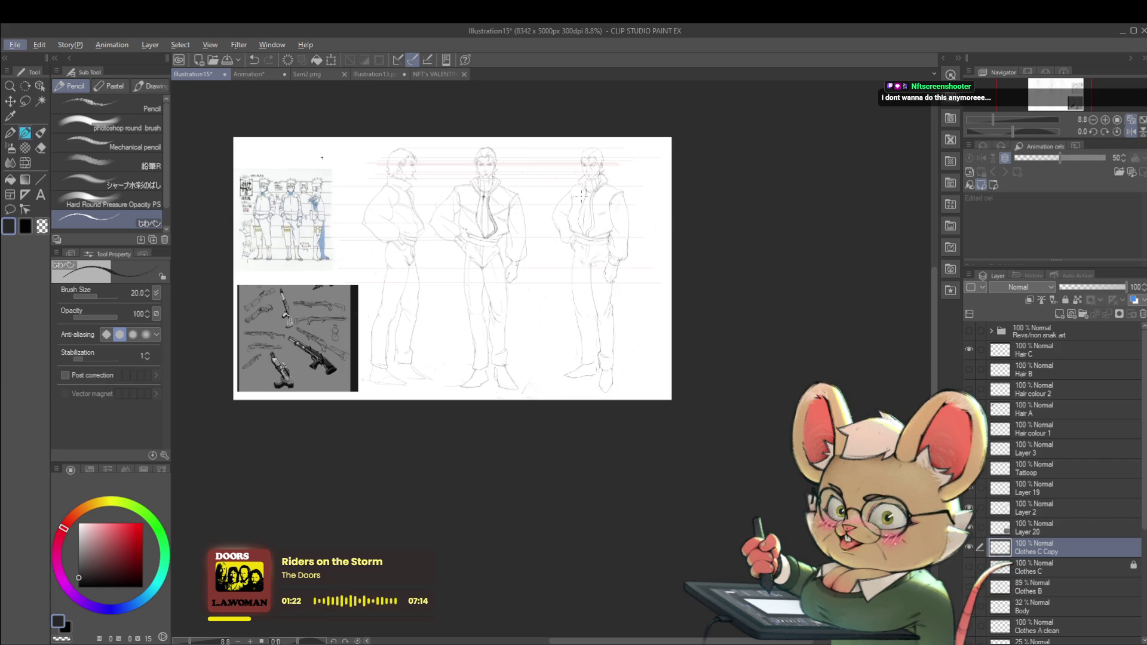
Step: Draw a short pencil stroke at the figure's heel, then restore the normal view
scroll(599, 366, up, 3)
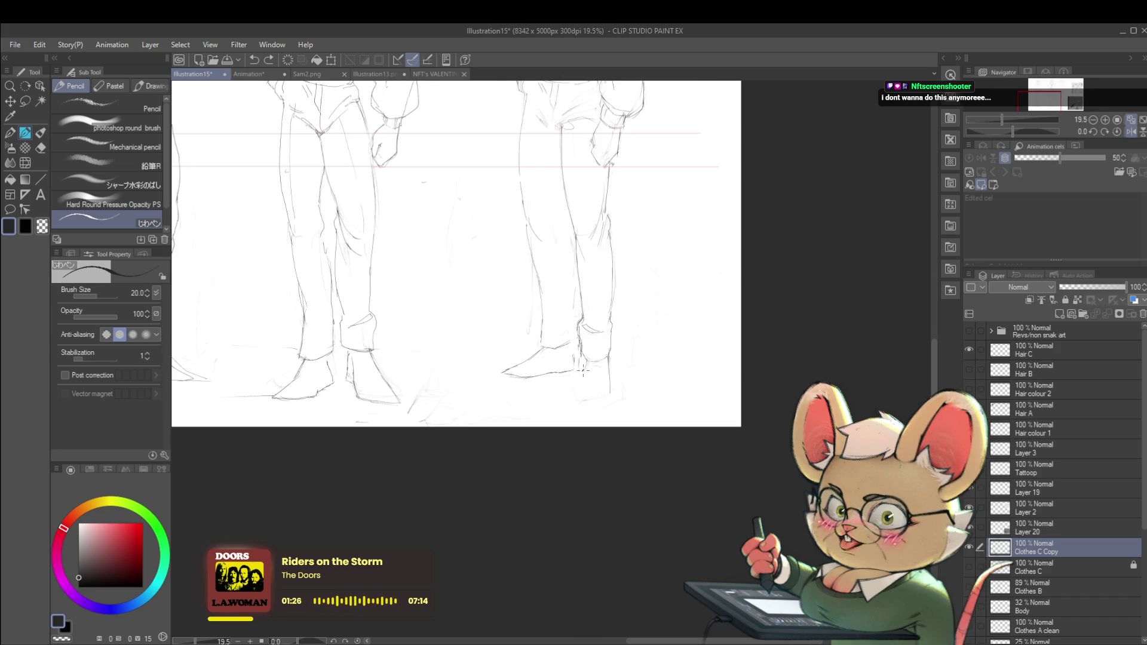
drag(577, 388, 581, 405)
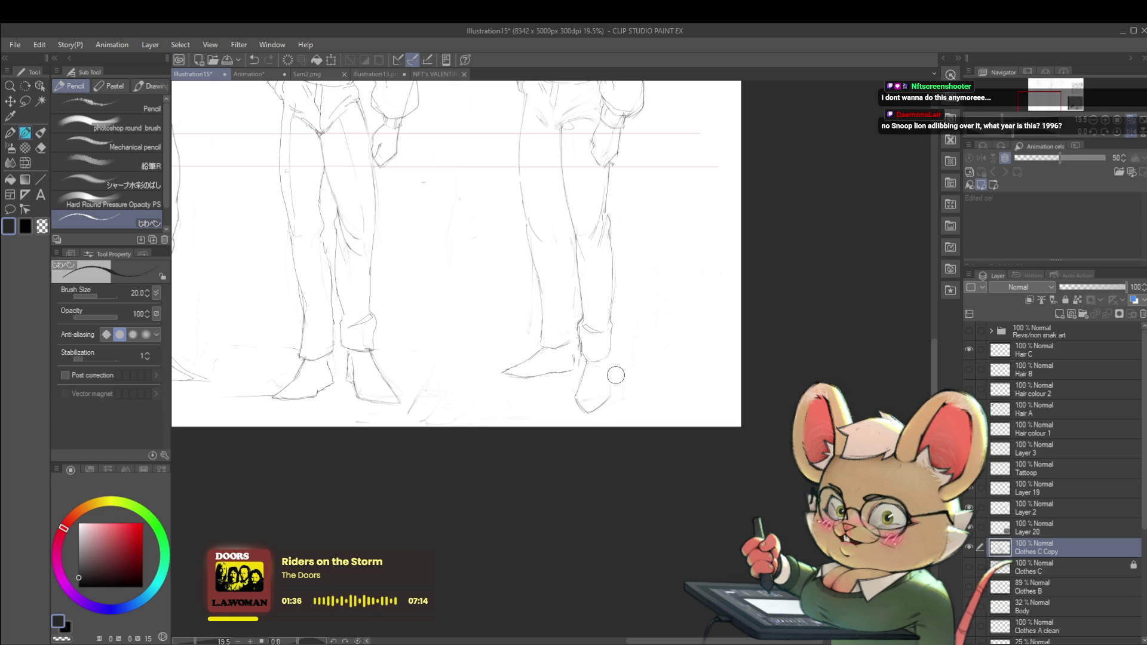
drag(616, 375, 611, 386)
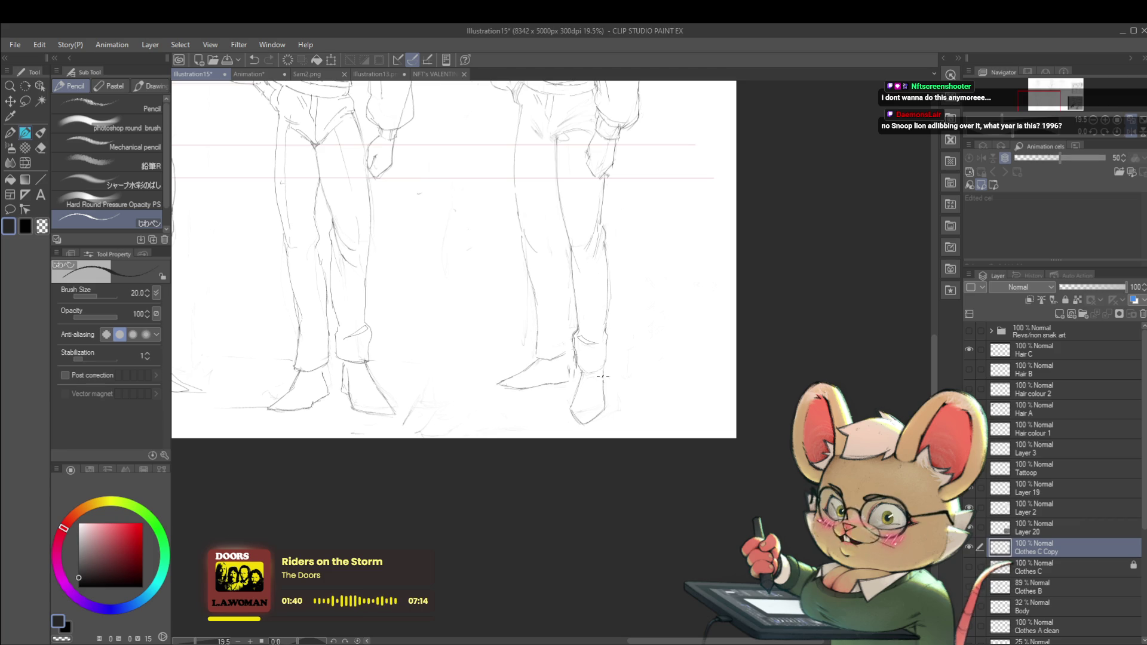
scroll(602, 375, down, 3)
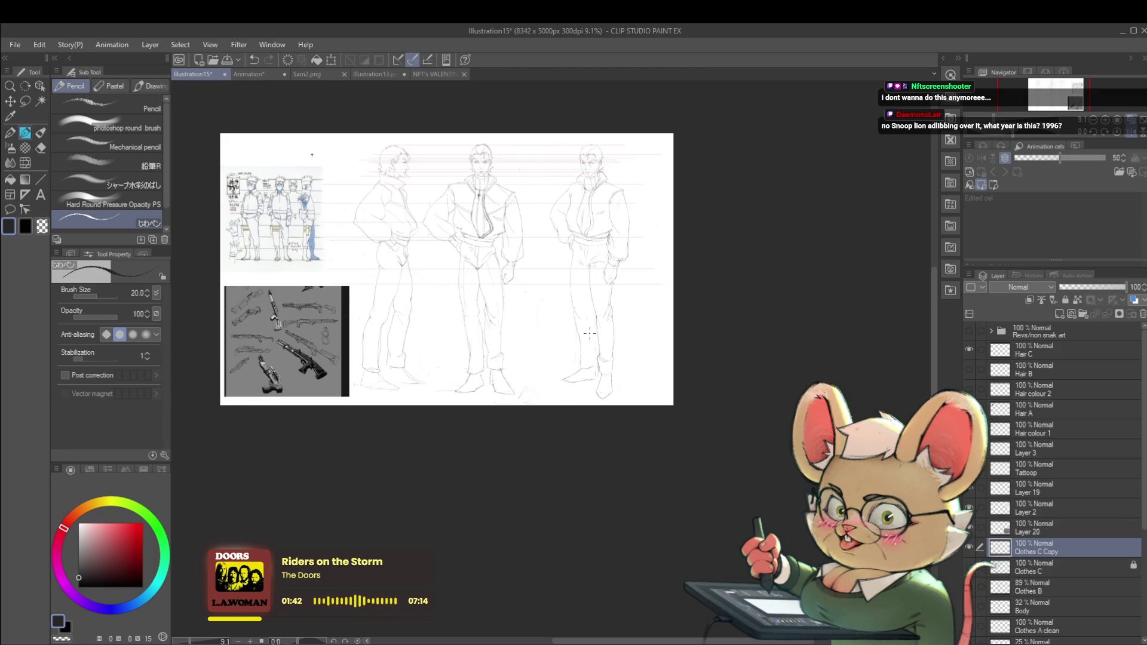
click(1131, 133)
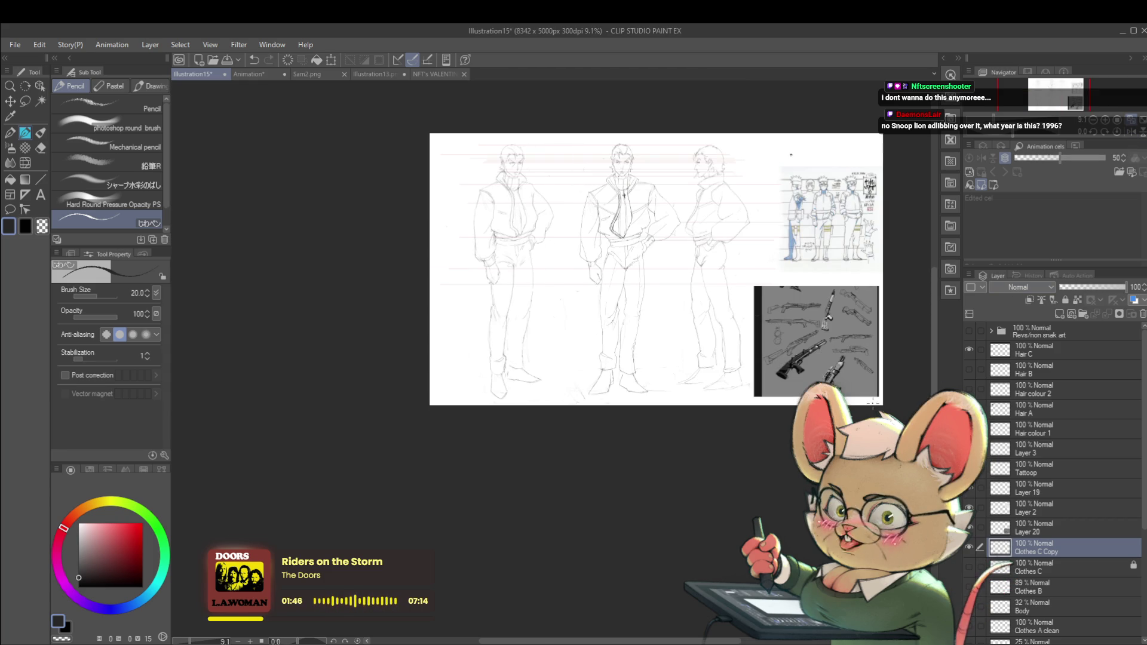
scroll(511, 319, up, 4)
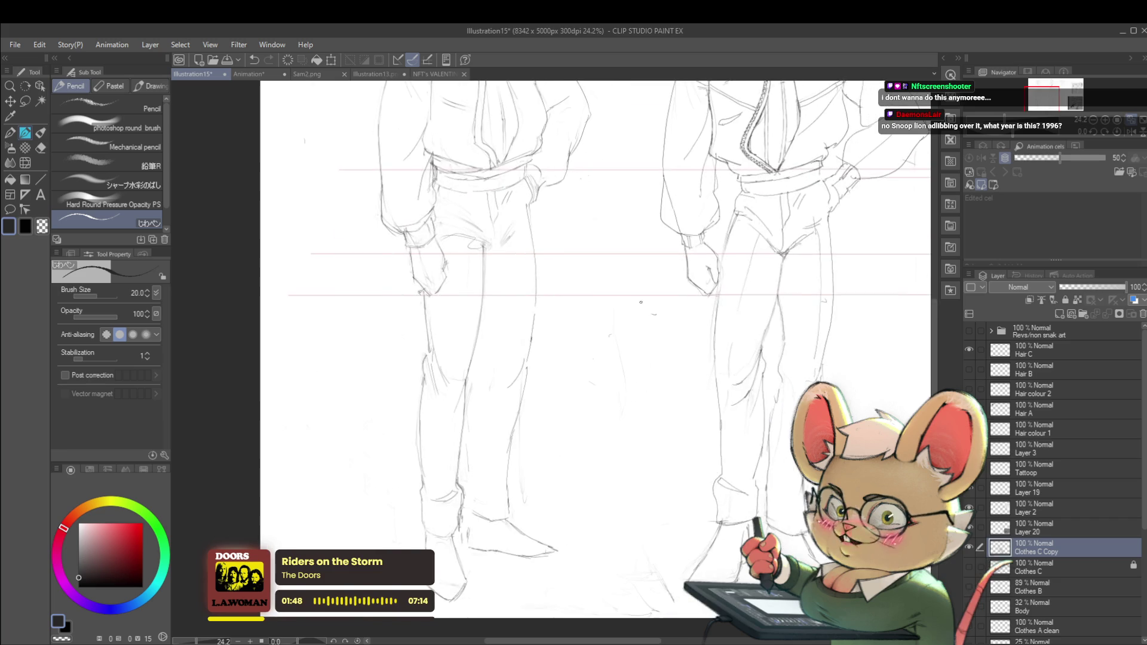
scroll(549, 290, down, 3)
scroll(549, 322, up, 3)
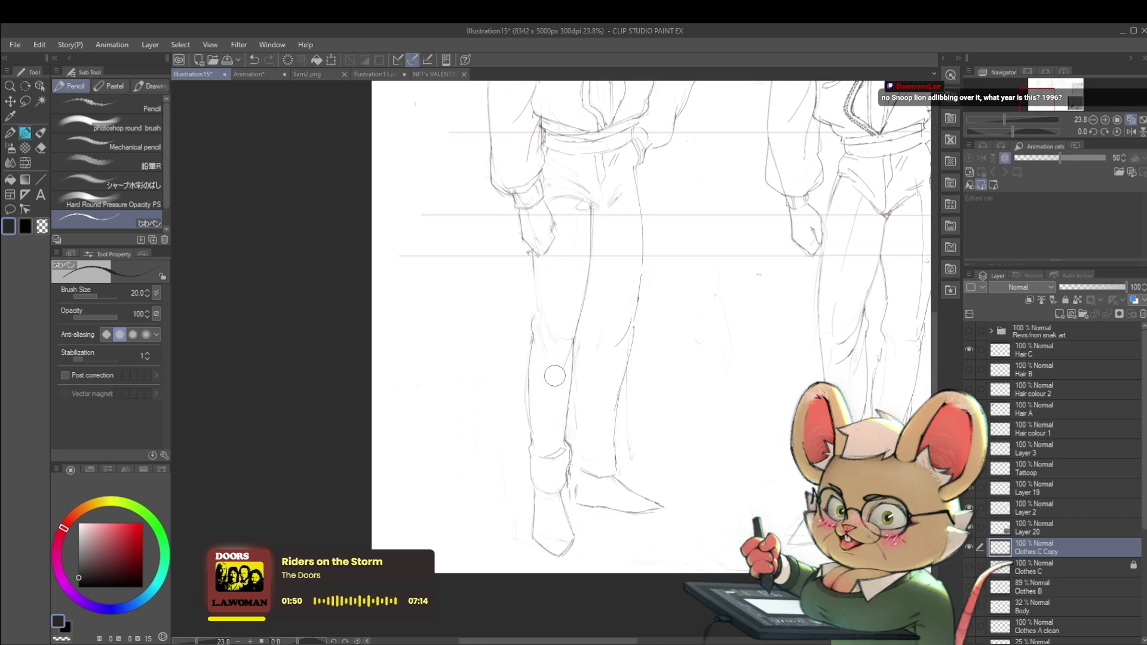